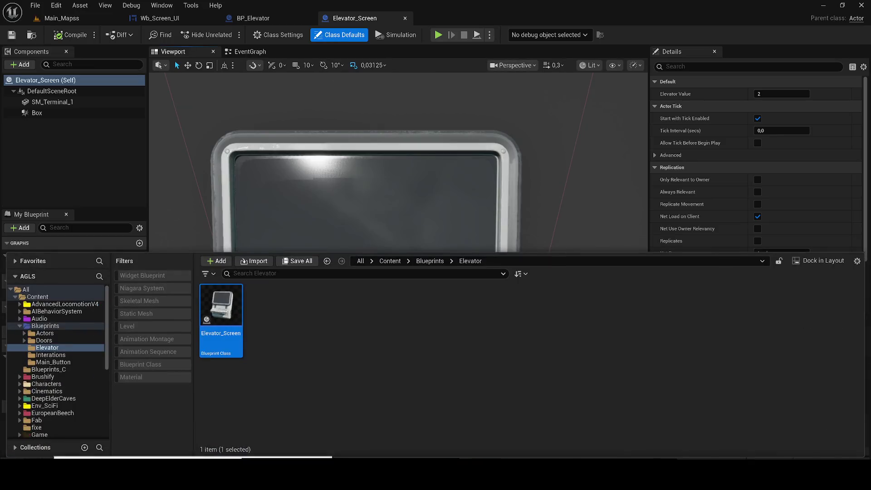
- Create the ui-elevator_Mat material from the imported ui-elevator texture in the Elevator folder
right_click(332, 337)
left_click(271, 409)
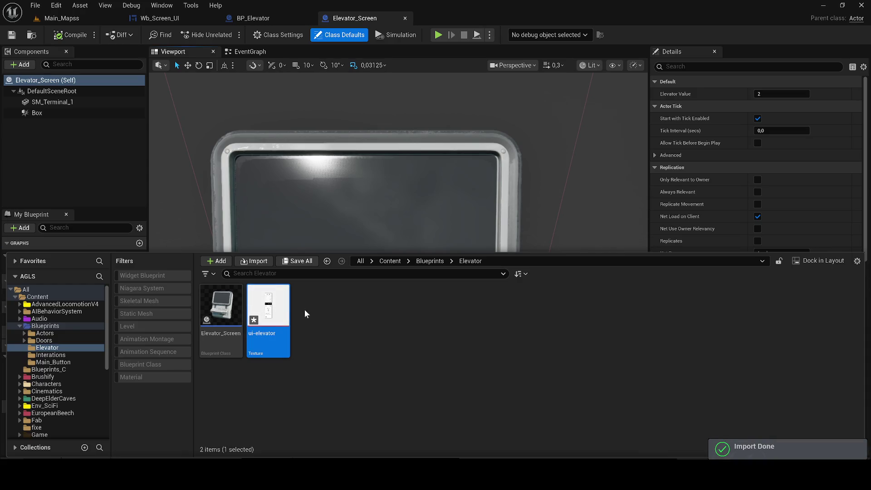
right_click(279, 306)
left_click(324, 125)
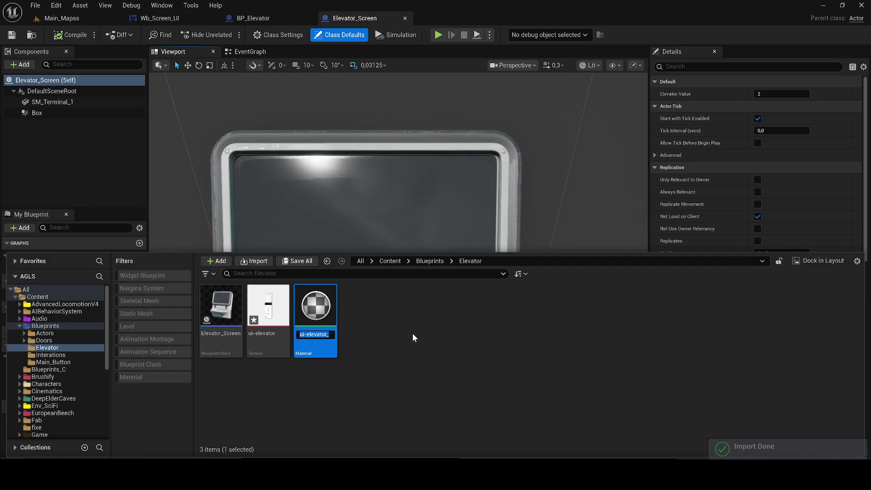
- Try ui-elevator_Mat on the terminal mesh's first material slot, then undo back to MI_TechProps
left_click(338, 218)
key("f")
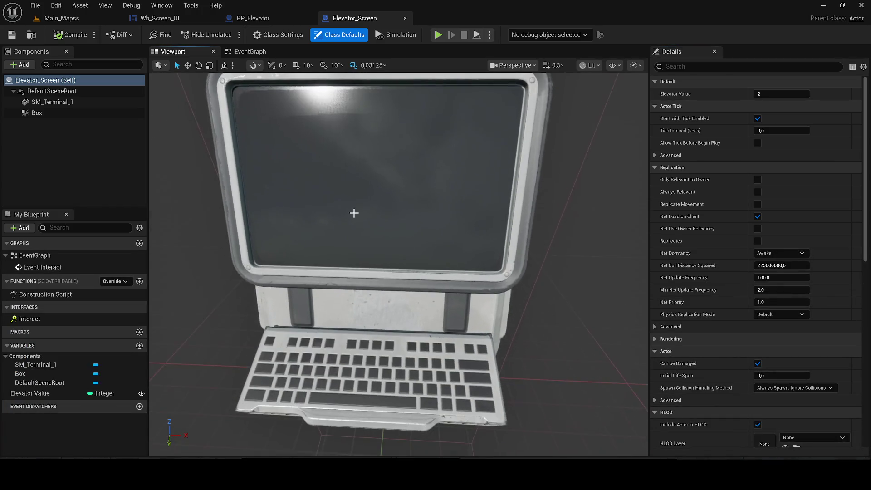
scroll(354, 213, "down", 3)
left_click_drag(353, 213, 399, 217)
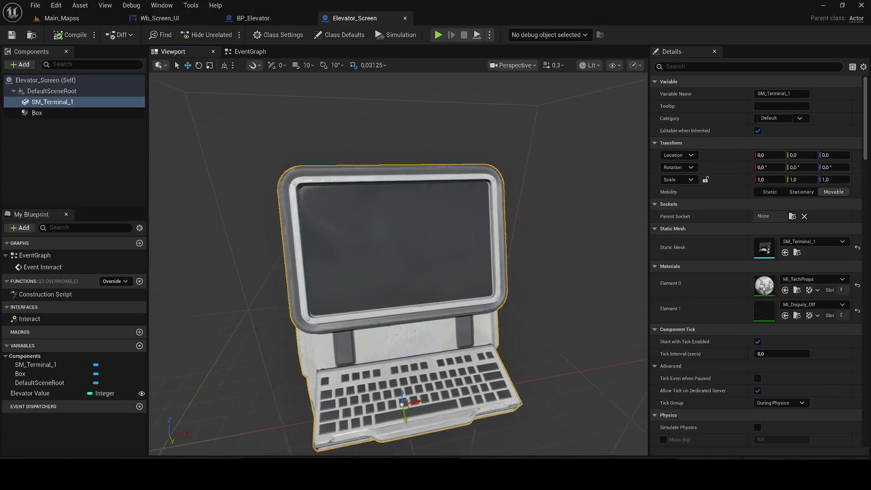
scroll(771, 309, "down", 5)
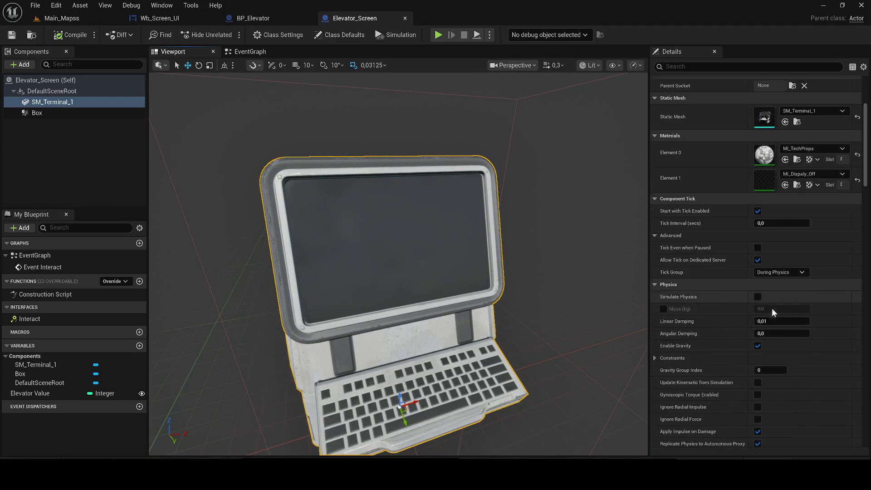
key("ctrl+space")
mouse_move(313, 318)
left_mouse_down()
mouse_move(474, 288)
mouse_move(767, 136)
mouse_move(765, 127)
left_mouse_up()
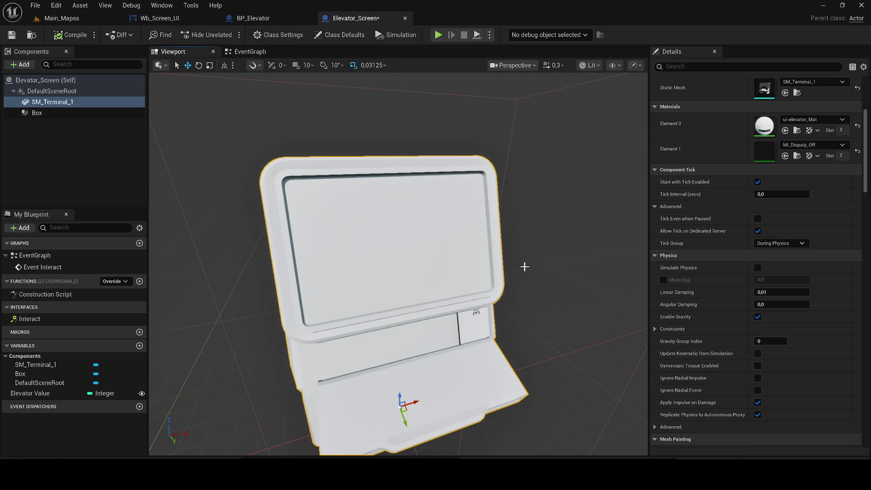
key("ctrl+z")
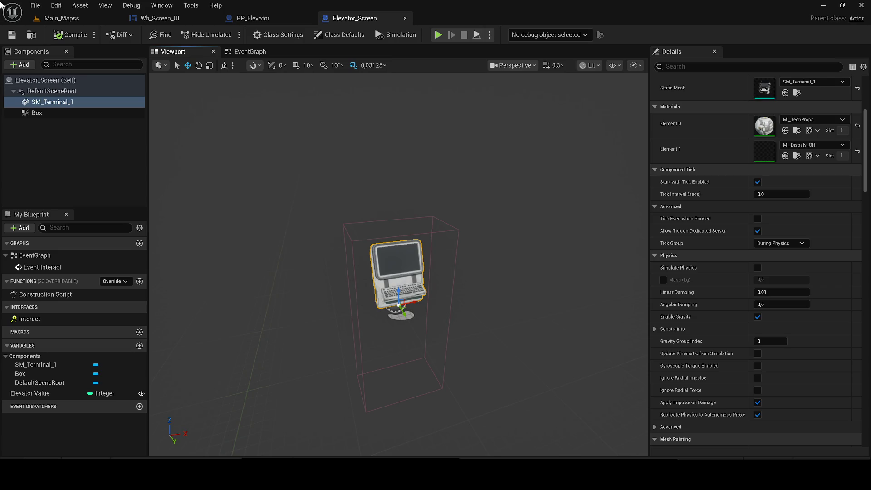
- Save all unsaved assets and refocus the viewport on SM_Terminal_1
left_click(11, 35)
key("f")
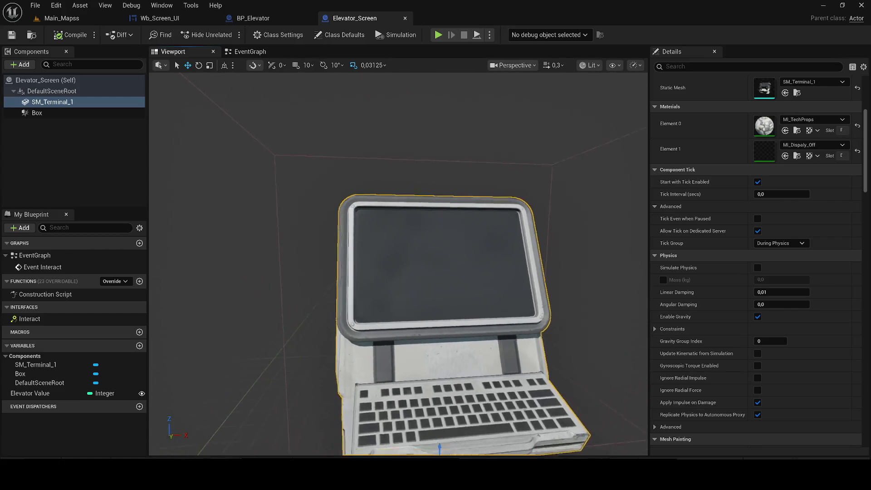
- Add a Cube component under SM_Terminal_1
left_click(16, 64)
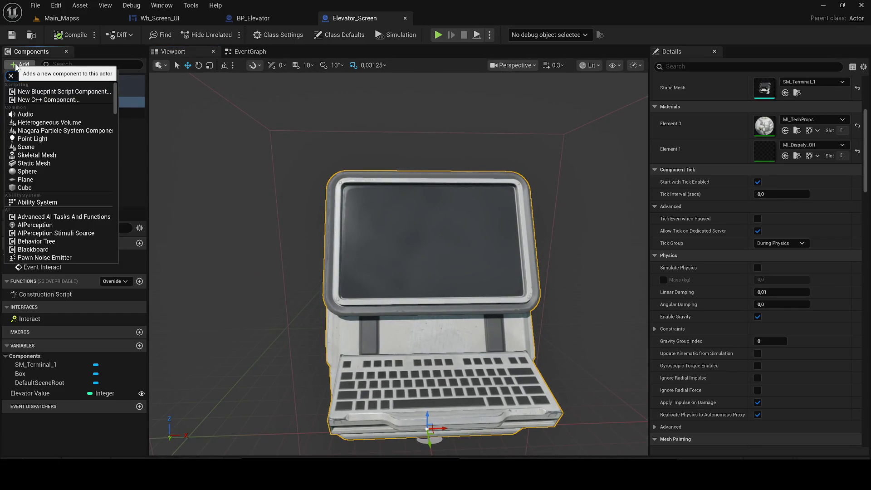
type("imag")
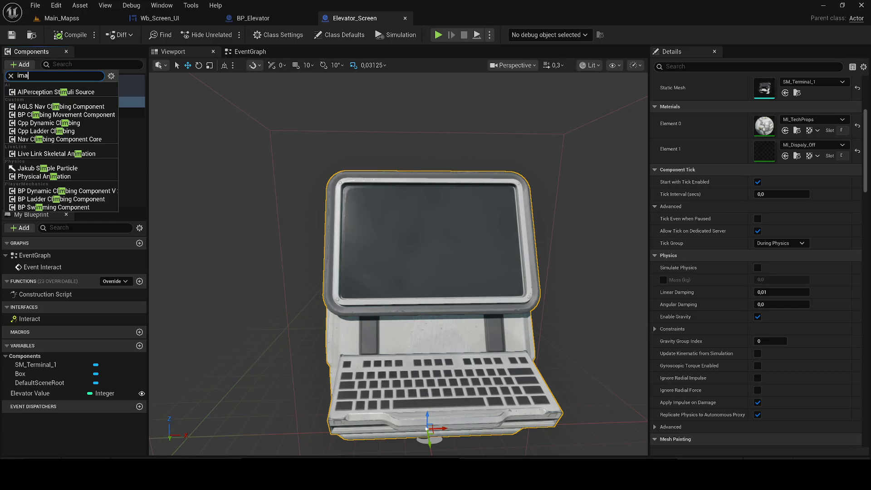
key("BackSpace")
key("BackSpace")
key("BackSpace")
type("cub")
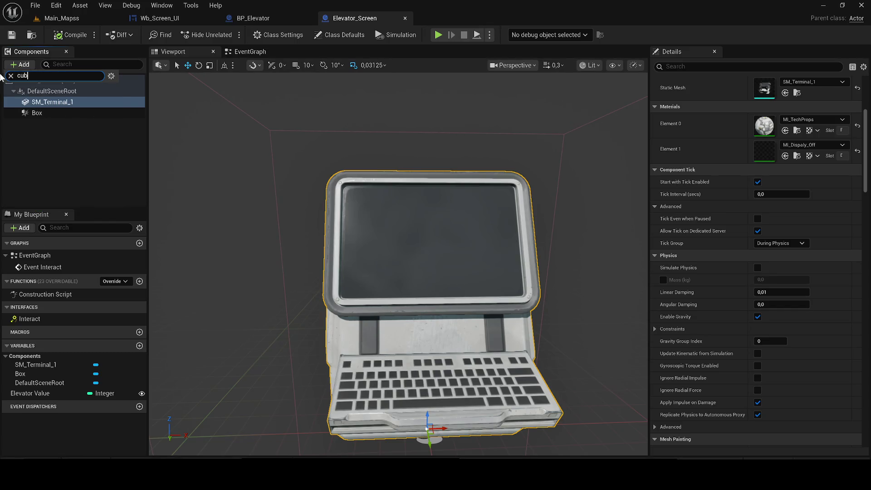
left_click(49, 91)
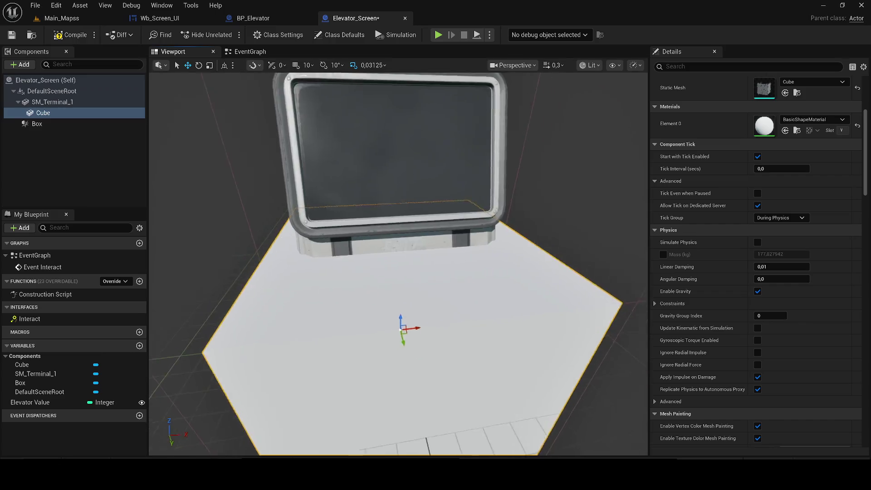
- Scale the Cube into a thin, narrow slab and tilt it toward the screen angle
key("e")
key("r")
left_click_drag(359, 297, 354, 327)
mouse_move(368, 284)
left_mouse_down()
mouse_move(350, 297)
mouse_move(336, 169)
mouse_move(346, 200)
mouse_move(324, 195)
left_mouse_up()
key("w")
key("e")
key("w")
key("ctrl+z")
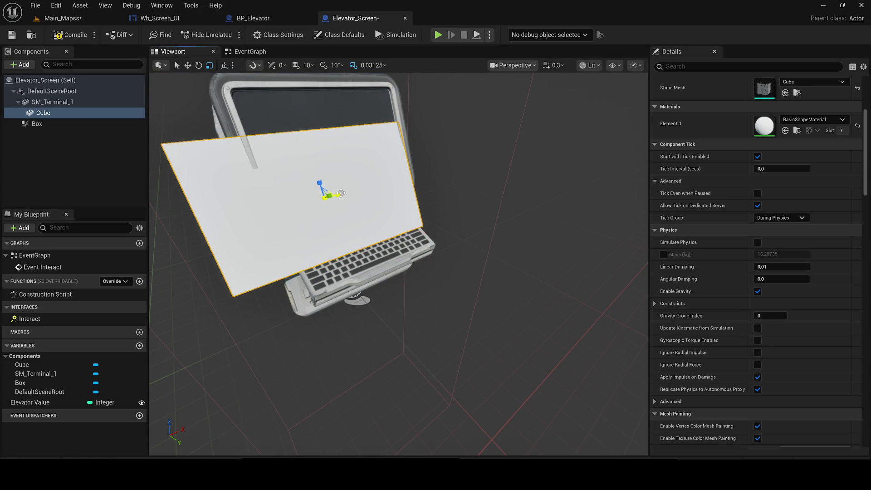
key("ctrl+z")
key("f")
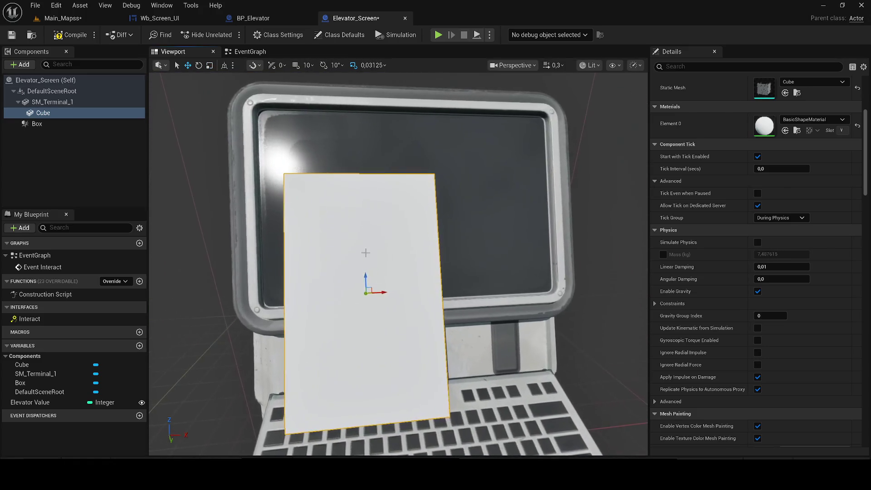
- Position and widen the slab over the terminal screen, then compile and save Elevator_Screen
key("e")
mouse_move(366, 239)
left_mouse_down()
mouse_move(328, 218)
mouse_move(503, 387)
left_mouse_up()
key("w")
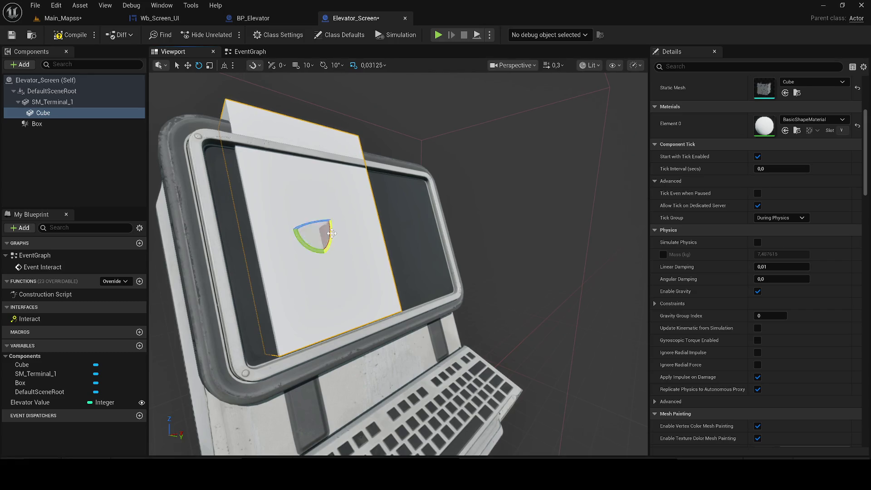
mouse_move(313, 211)
left_mouse_down()
mouse_move(320, 236)
mouse_move(320, 223)
mouse_move(319, 234)
mouse_move(278, 224)
mouse_move(279, 231)
mouse_move(298, 243)
mouse_move(345, 242)
left_mouse_up()
key("r")
key("w")
key("r")
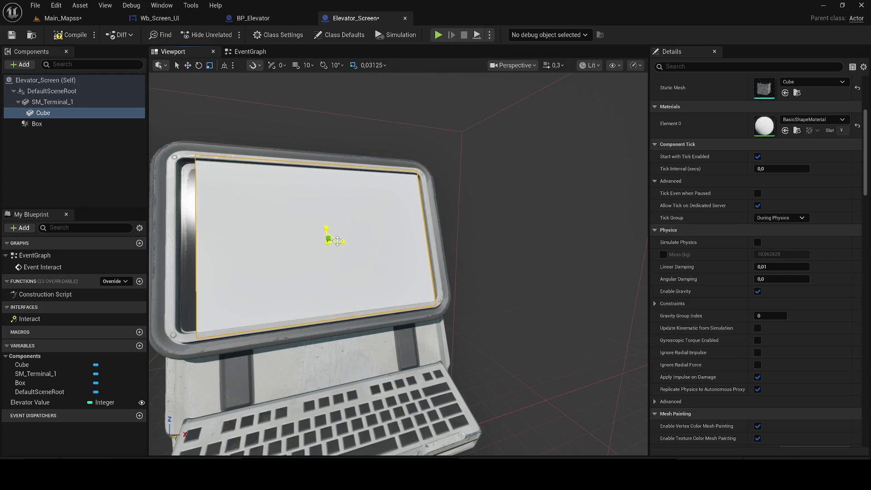
key("r")
key("ctrl+z")
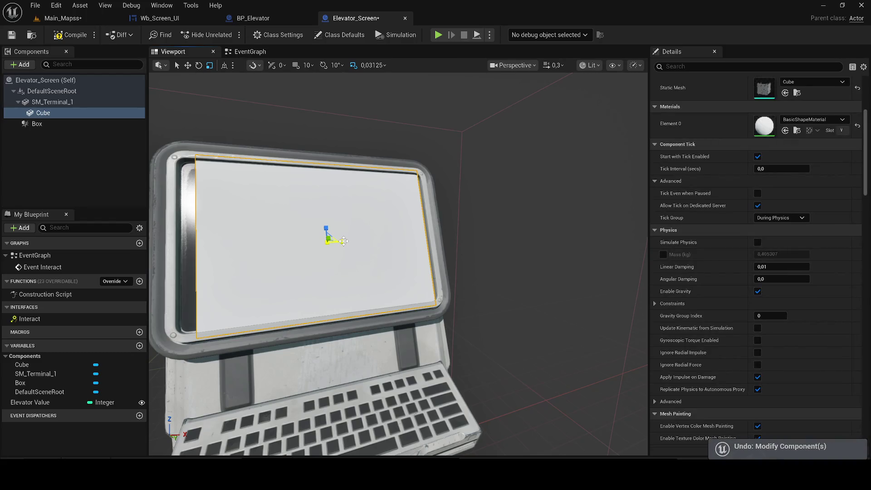
left_click_drag(342, 241, 352, 241)
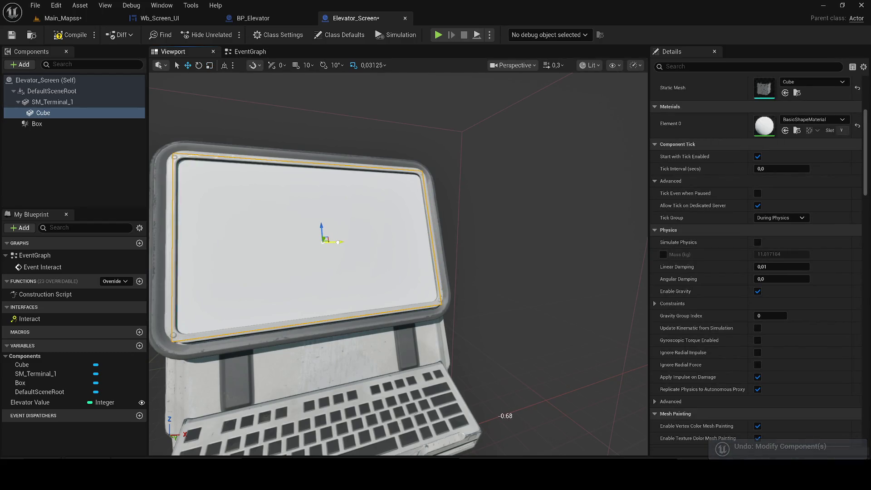
key("w")
key("f")
left_click(66, 35)
left_click(11, 35)
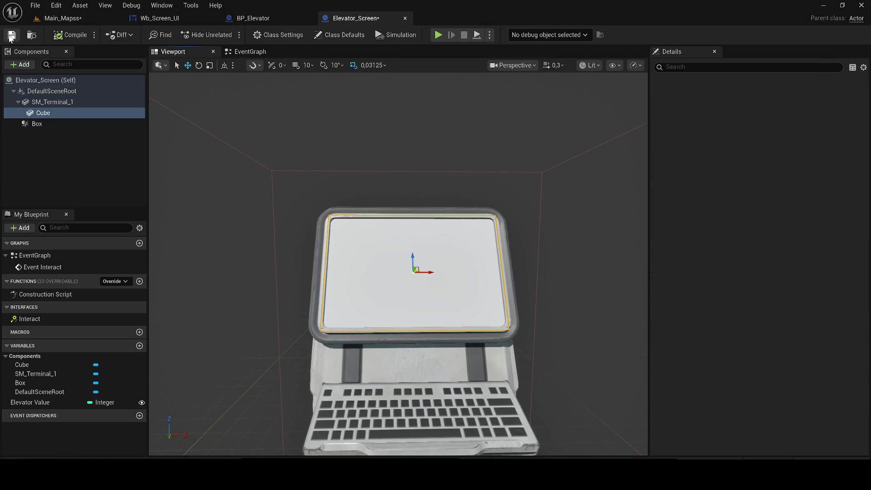
- Apply ui-elevator_Mat to the screen Cube's Element 0, then compile and save Elevator_Screen
scroll(562, 279, "down", 3)
key("ctrl+space")
left_click_drag(313, 318, 741, 123)
scroll(535, 239, "up", 6)
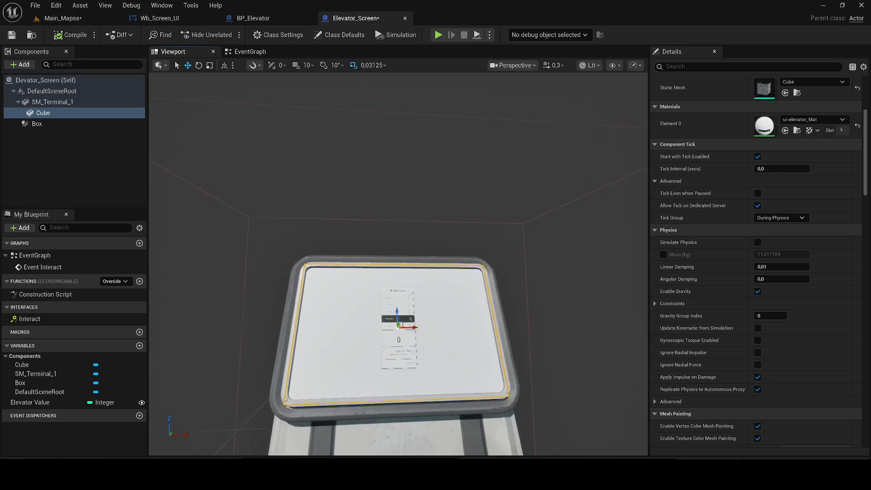
scroll(386, 272, "up", 3)
scroll(386, 273, "down", 4)
left_click(66, 35)
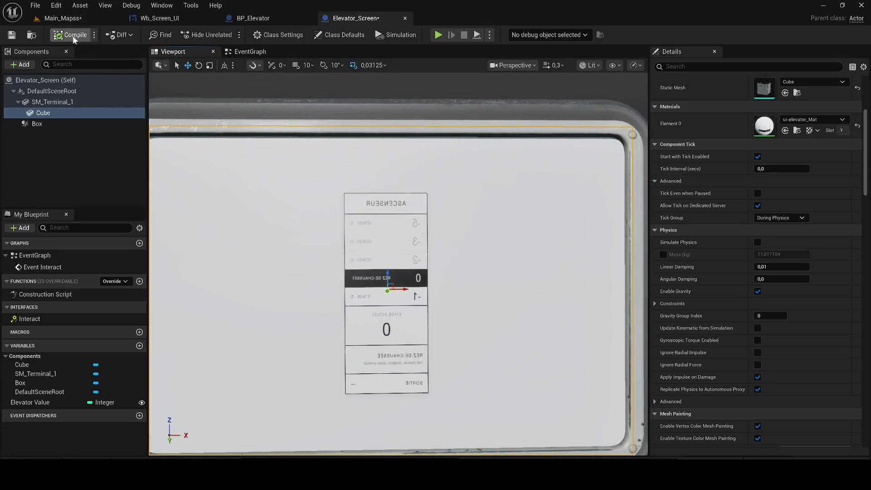
left_click(10, 36)
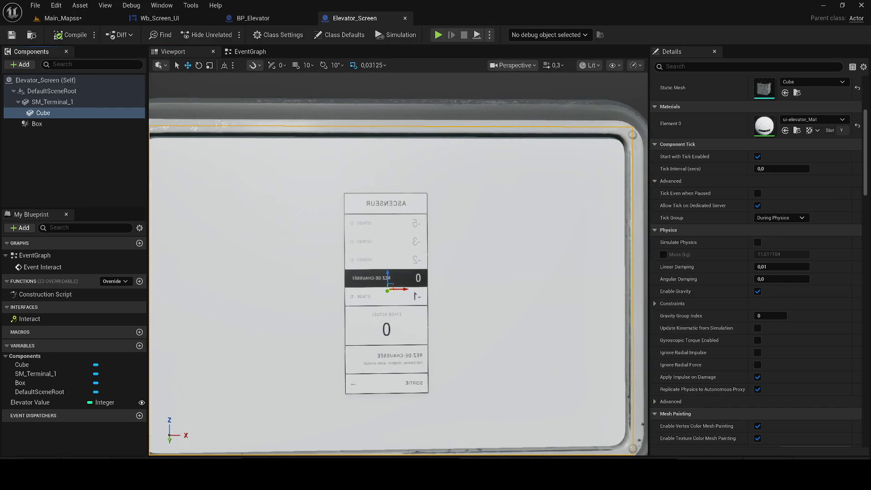
- Test-rotate the screen Cube, undo the rotation, and switch over to Canva
scroll(281, 209, "down", 5)
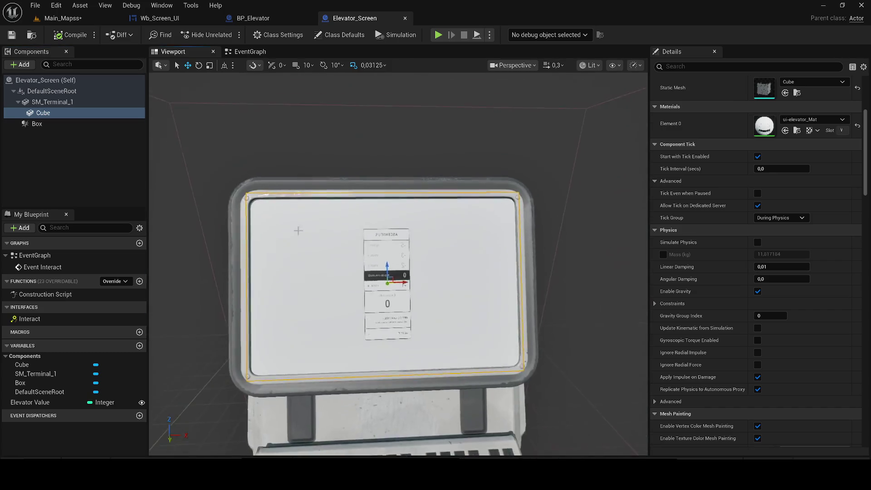
key("e")
mouse_move(382, 286)
left_mouse_down()
mouse_move(398, 274)
mouse_move(389, 287)
mouse_move(411, 281)
left_mouse_up()
key("ctrl+z")
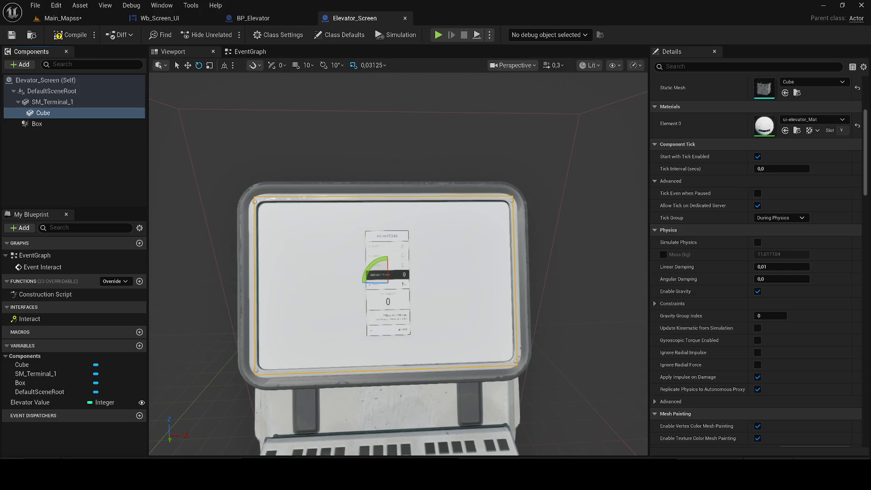
key("alt+Tab")
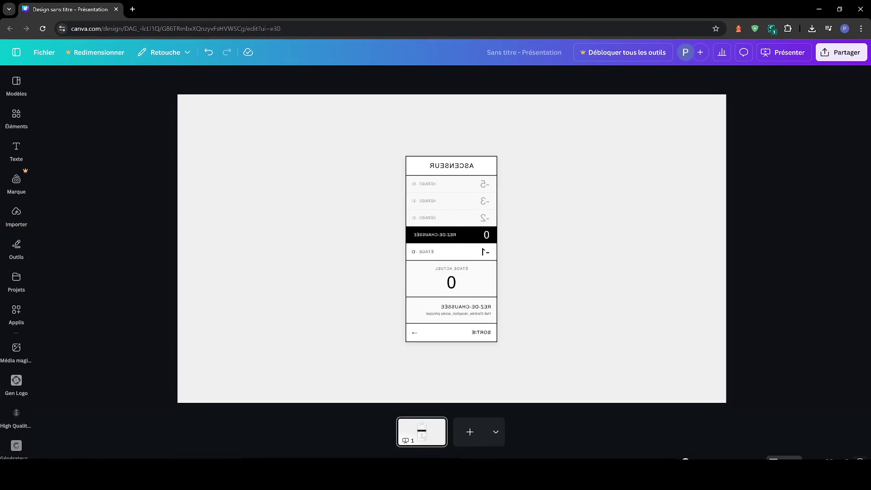
- Snip the mirrored elevator panel from the Canva canvas with the Snipping Tool
key("super+a")
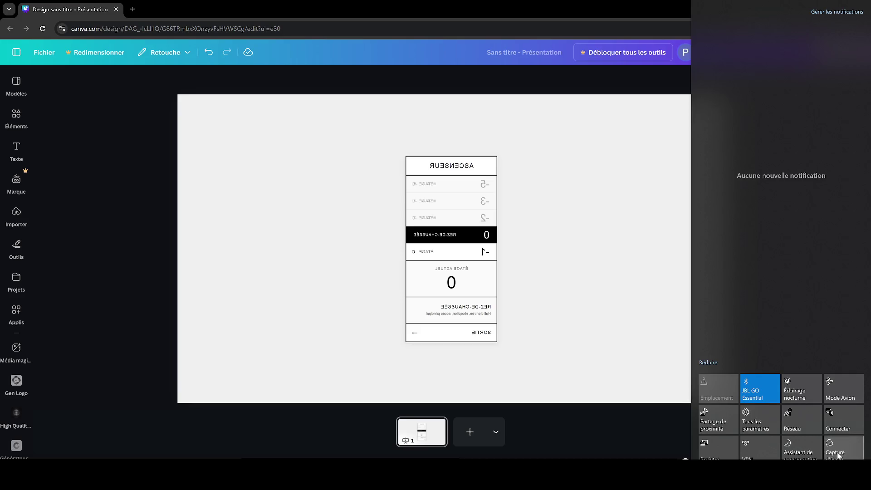
left_click(838, 455)
mouse_move(725, 403)
left_mouse_down()
mouse_move(281, 132)
mouse_move(177, 90)
mouse_move(178, 97)
left_mouse_up()
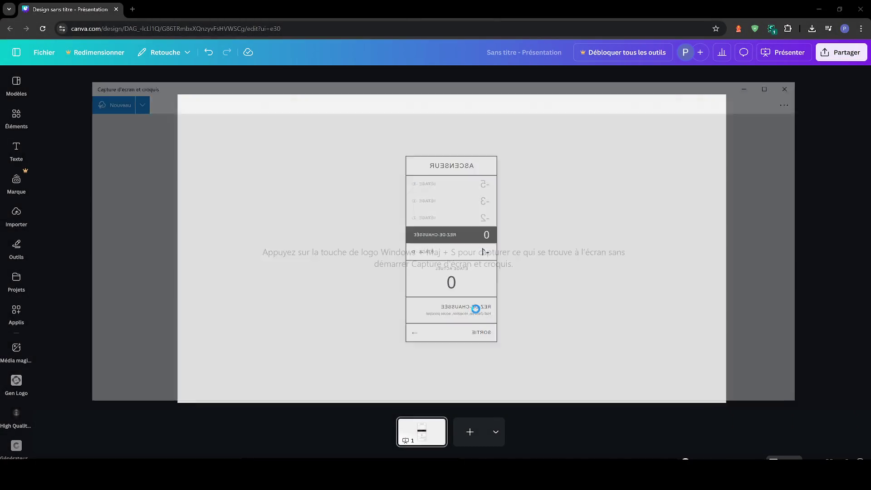
- Save the capture over ui-elevator.PNG in Downloads and return to Unreal
key("ctrl+s")
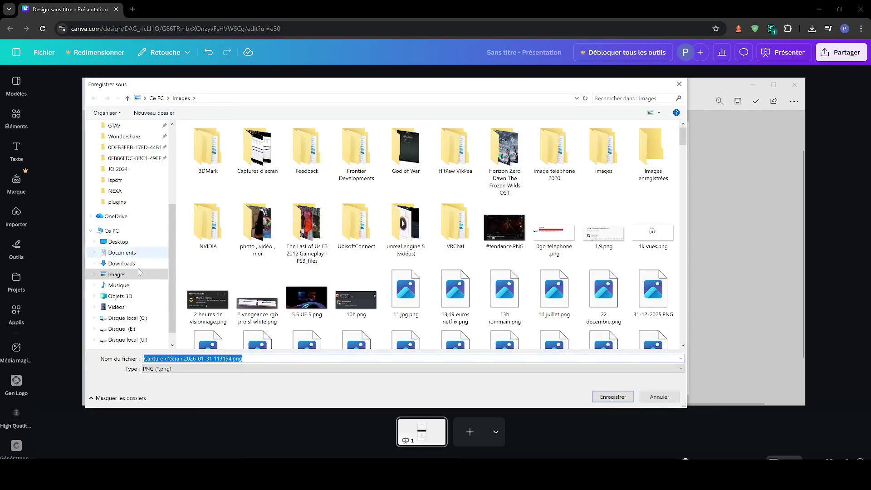
left_click(122, 263)
double_click(207, 151)
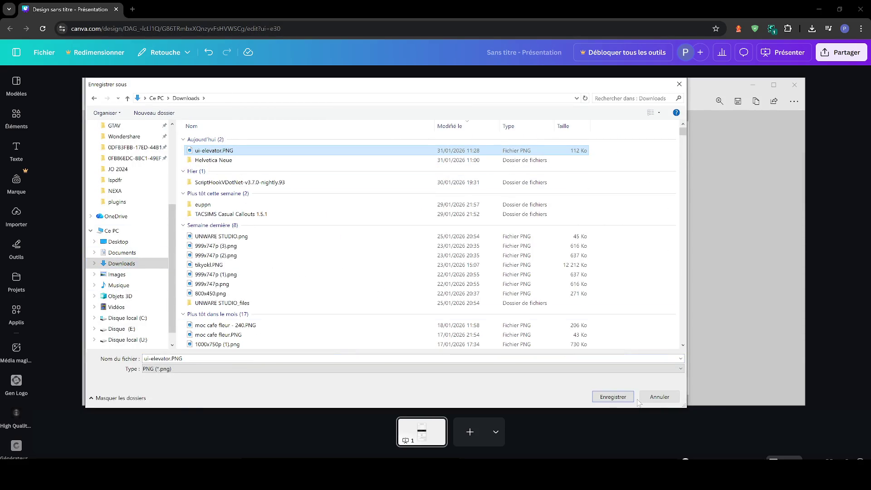
left_click(459, 241)
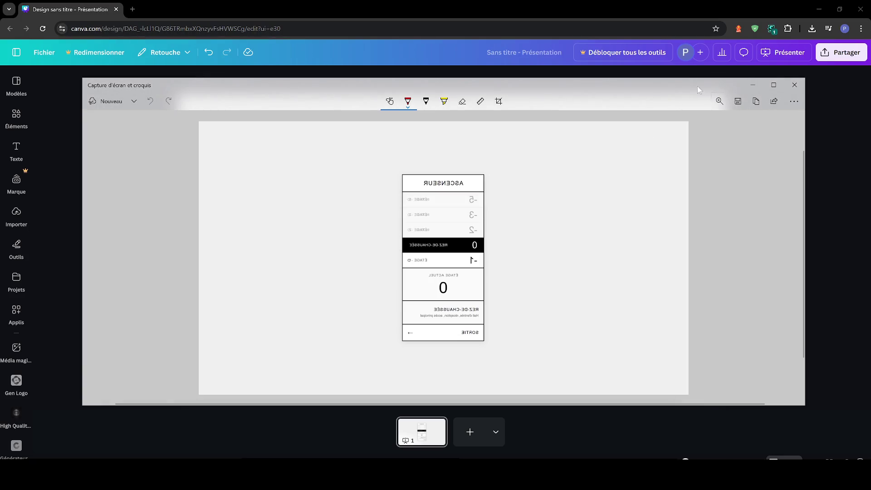
left_click(753, 85)
key("alt+Tab")
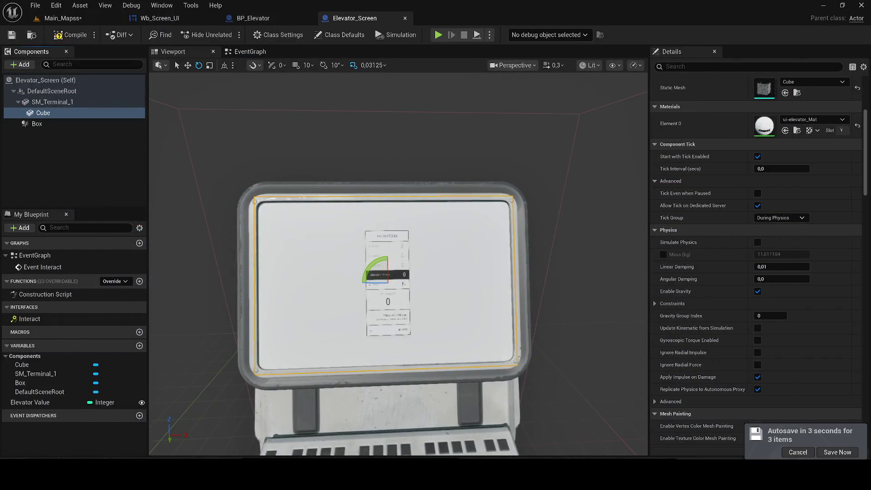
- Reimport the updated image into the ui-elevator texture from the Content Drawer
key("ctrl+space")
key("ctrl+space")
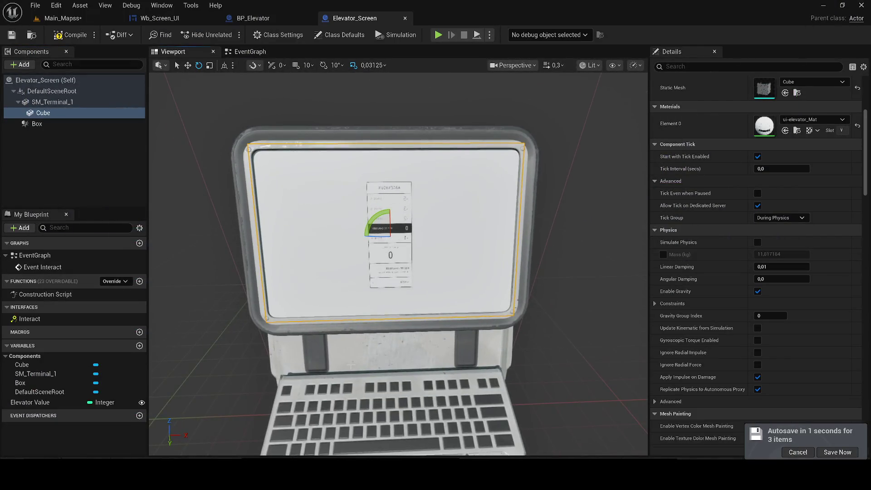
key("ctrl+space")
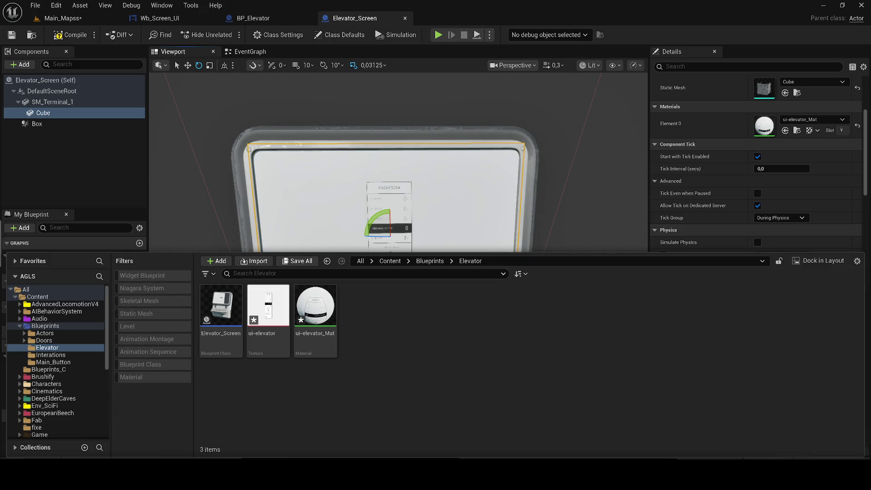
left_click_drag(408, 351, 407, 349)
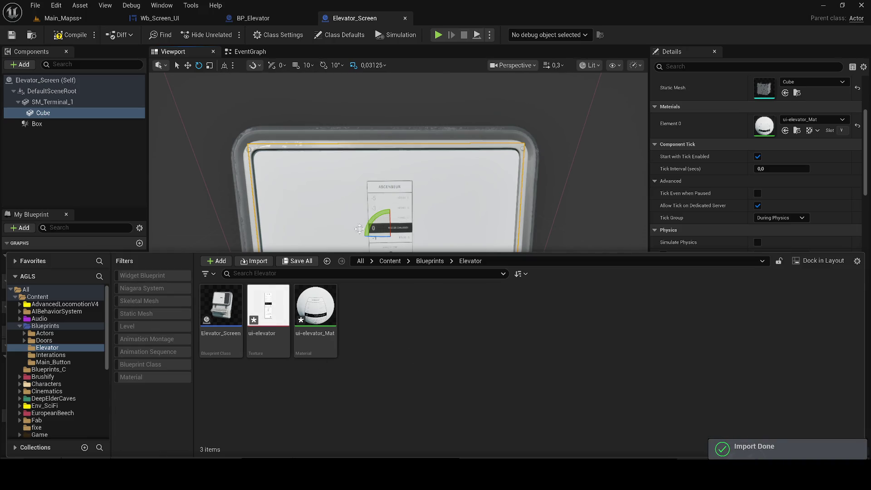
- Save the Elevator assets and blueprint, then save the Main_Mapss level
key("ctrl+a")
key("ctrl+s")
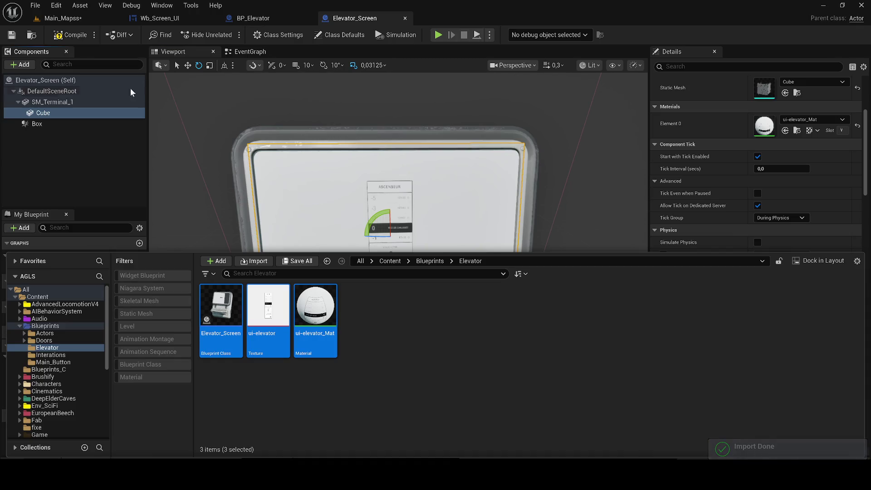
left_click(15, 39)
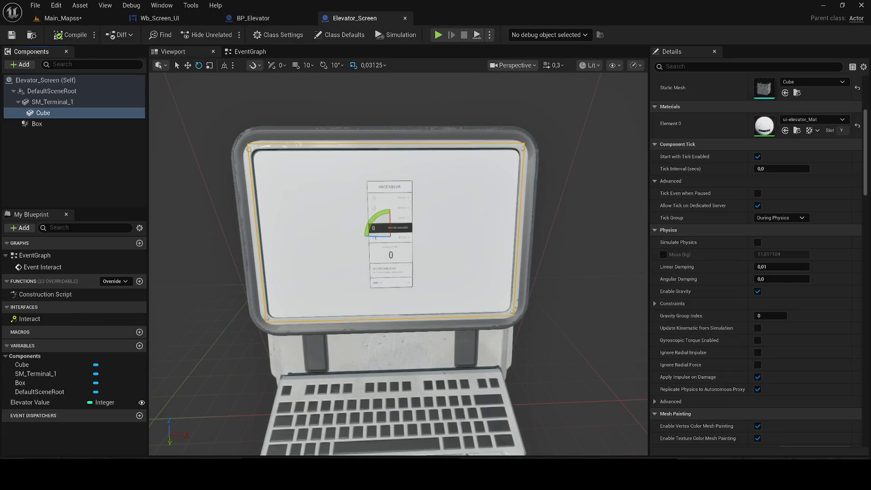
left_click(62, 18)
key("ctrl+s")
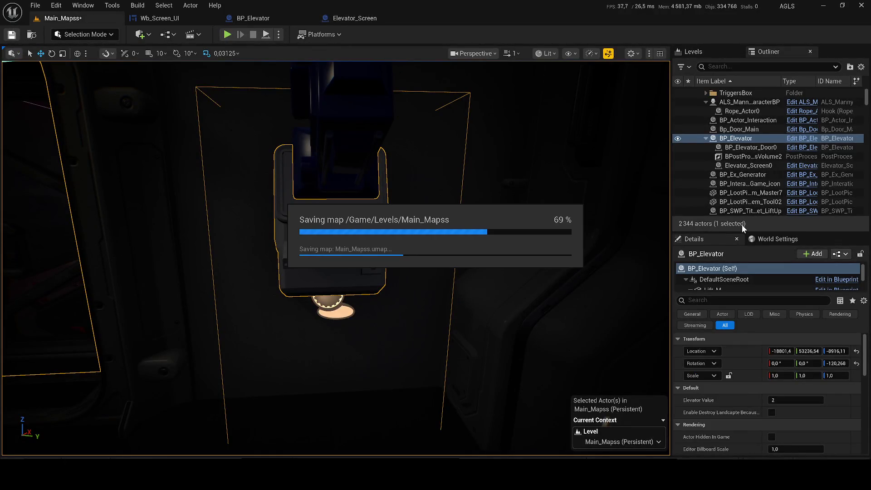
- Select BP_Actor_Interaction in the Outliner and start Play In Editor
left_click(725, 120)
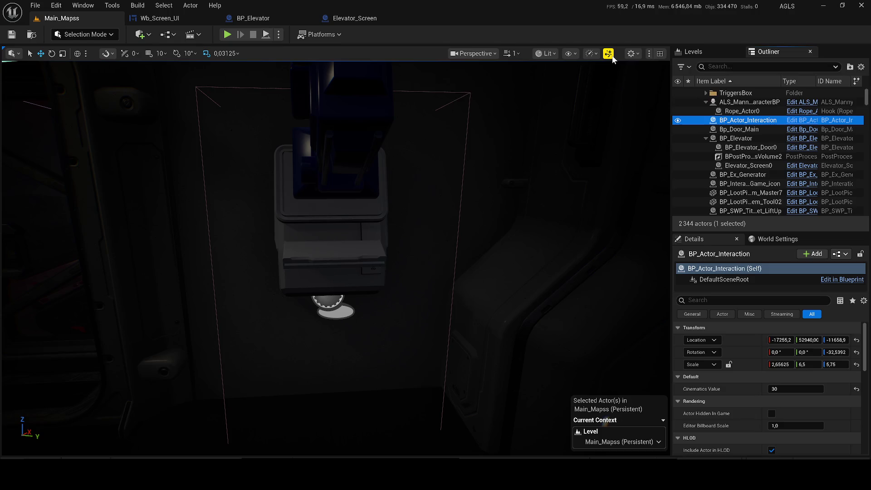
left_click(227, 34)
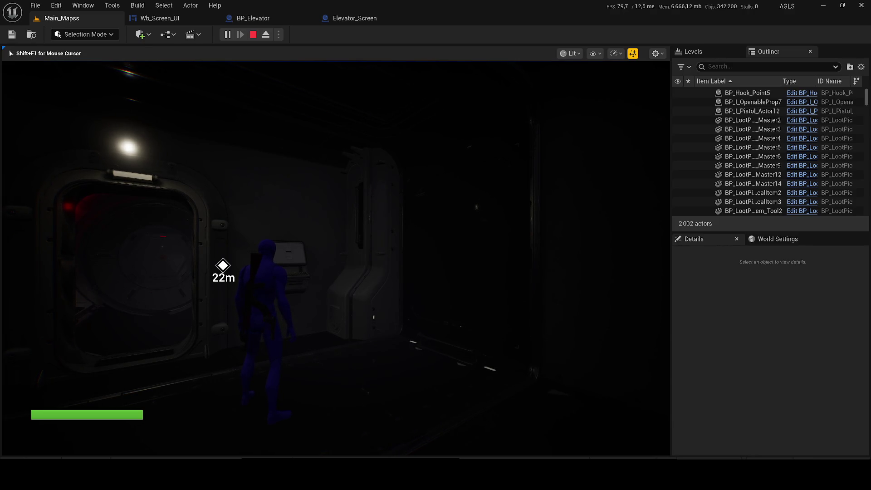
- Walk the character up to the wall terminal and interact to open the elevator interface
key("w")
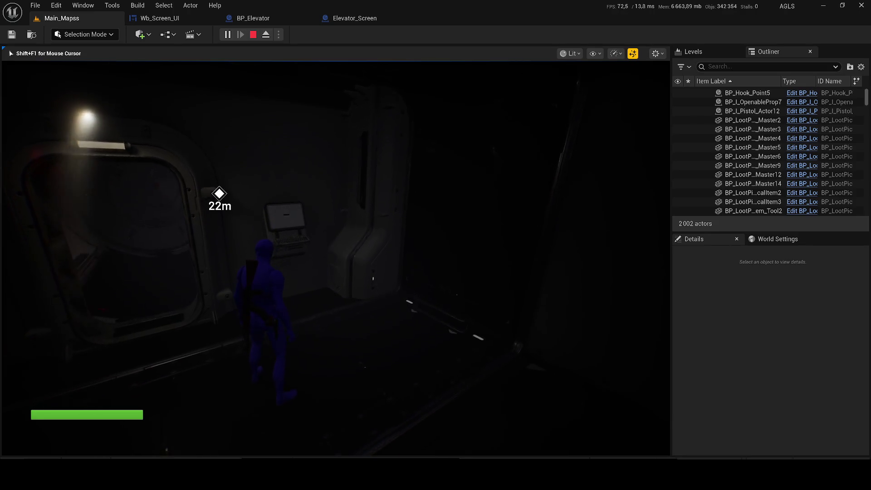
key("w")
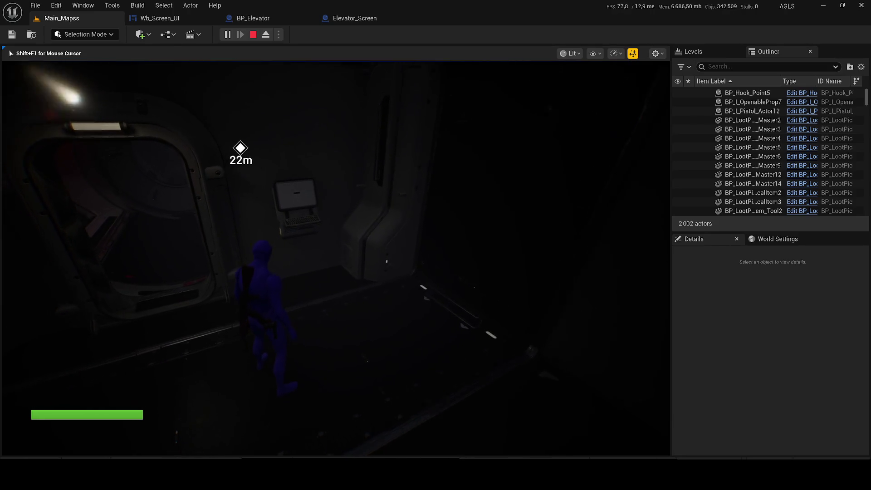
key("s")
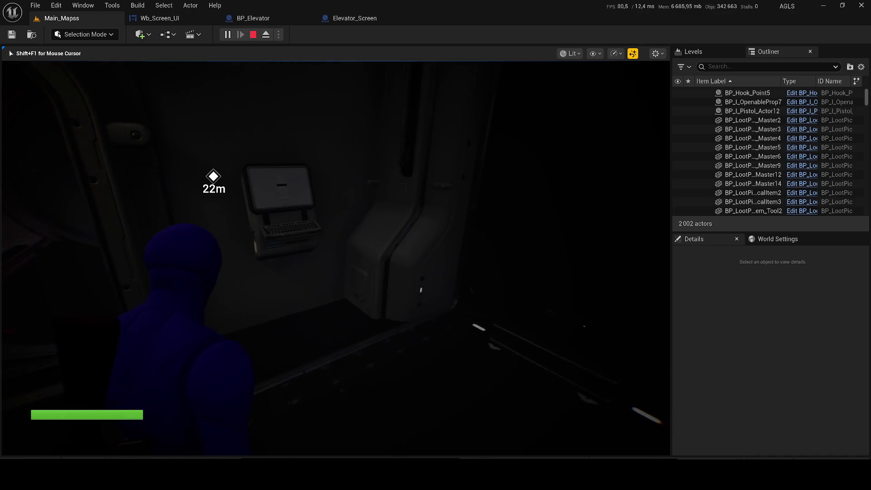
key("s")
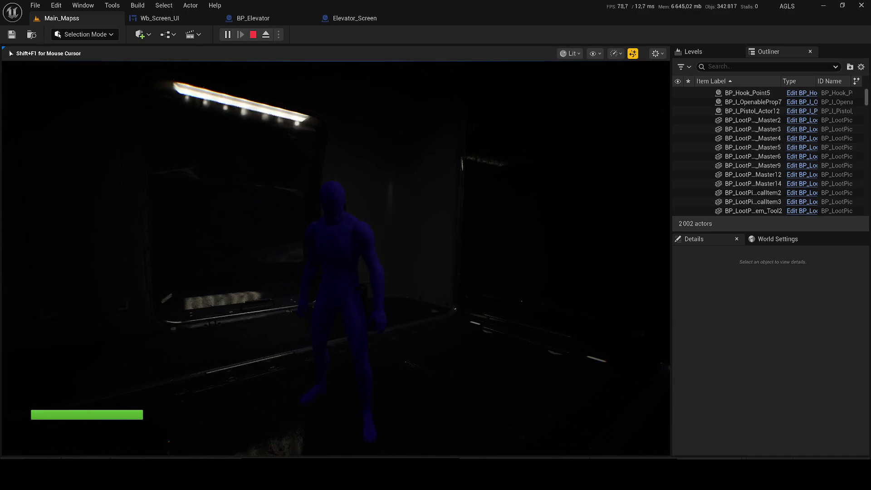
key("w")
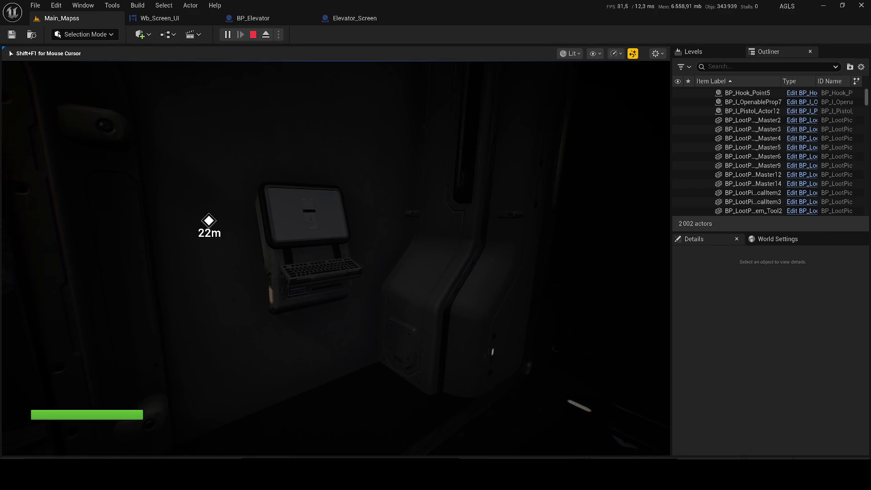
key("e")
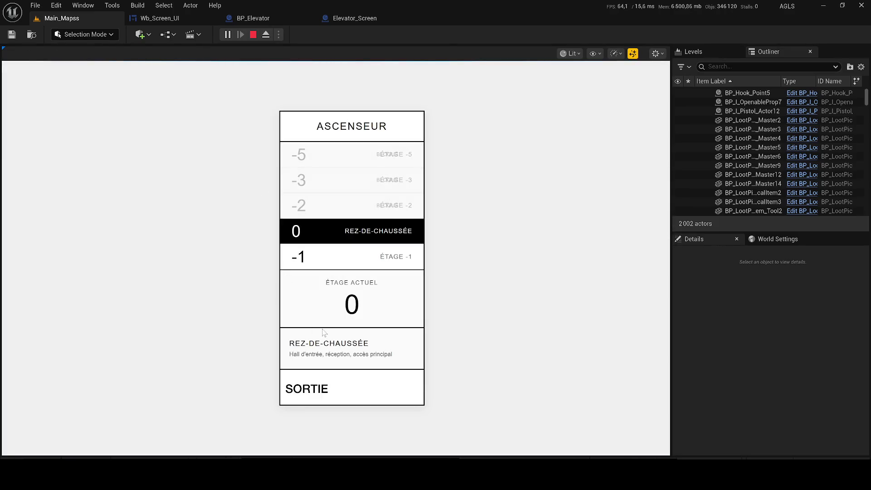
- Exit with SORTIE, stop the play session, and return to the Elevator_Screen blueprint
left_click(302, 394)
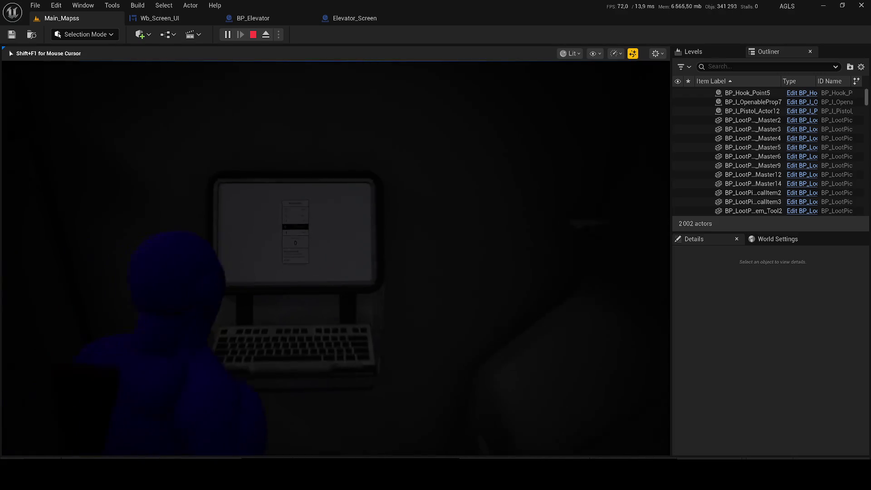
key("Escape")
left_click(320, 34)
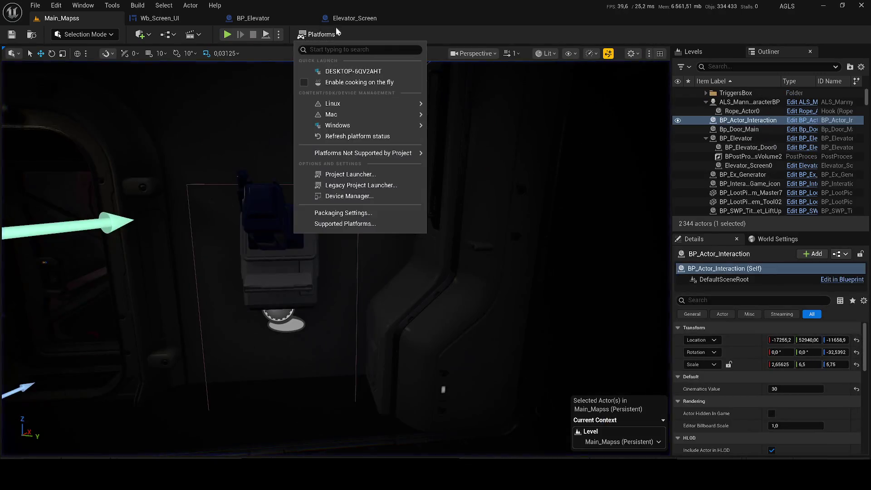
left_click(354, 19)
scroll(432, 244, "down", 4)
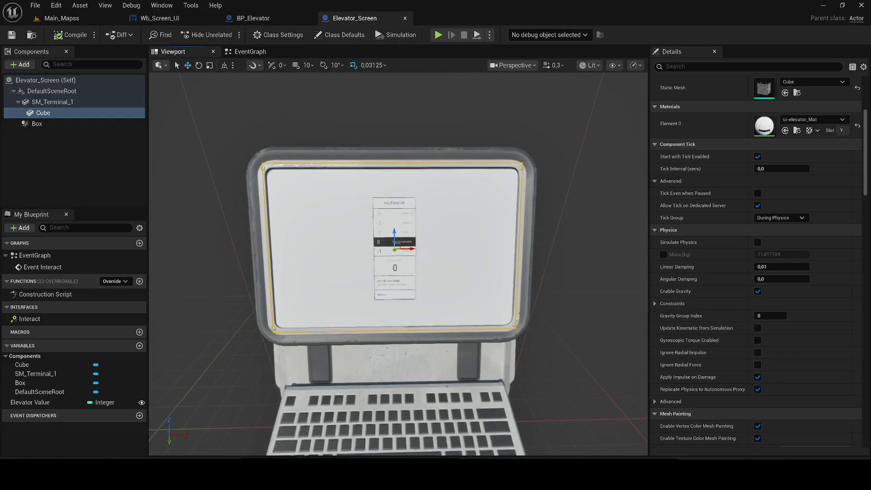
- Open ui-elevator_Mat and dock its material editor beside Elevator_Screen
left_click(797, 131)
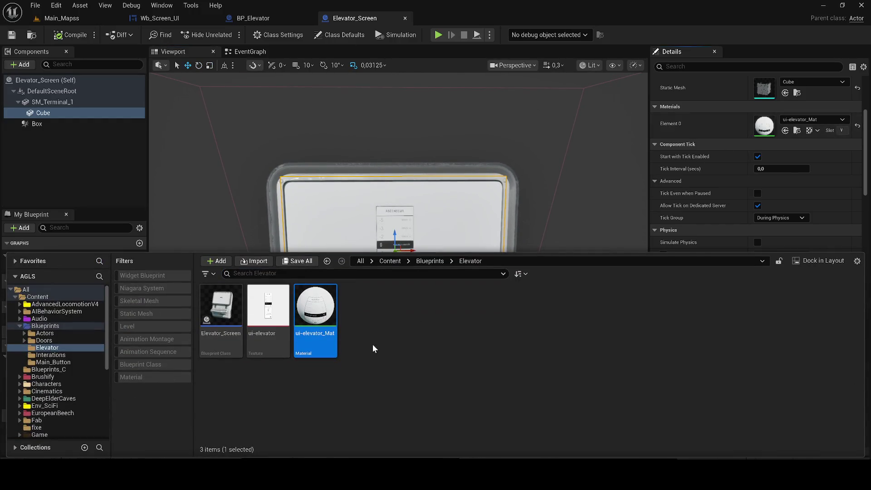
double_click(314, 328)
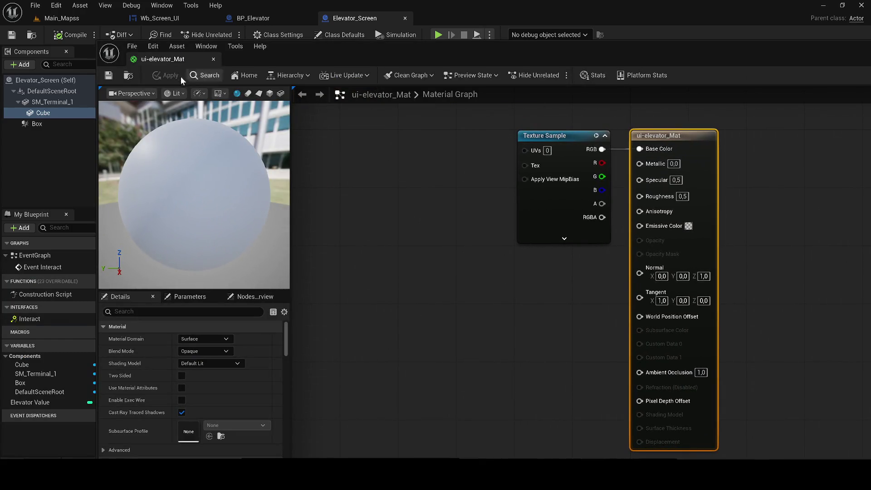
mouse_move(151, 61)
left_mouse_down()
mouse_move(212, 62)
mouse_move(467, 23)
mouse_move(452, 18)
left_mouse_up()
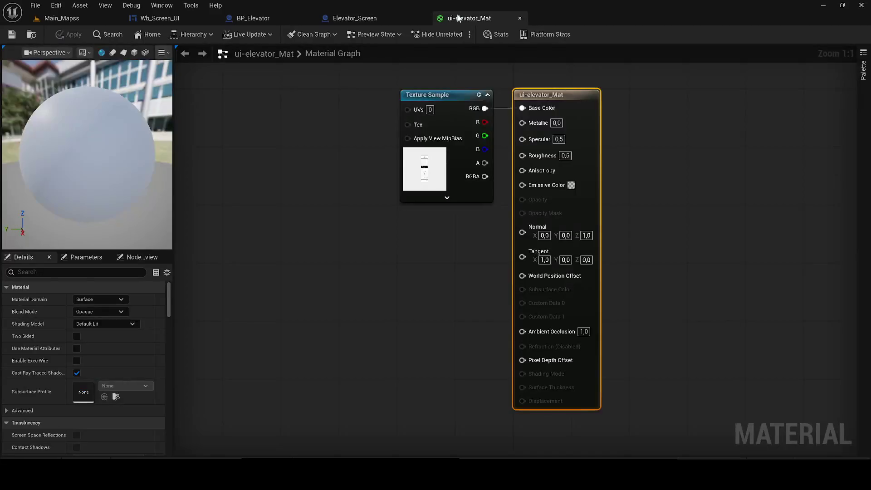
left_click_drag(465, 233, 274, 355)
key("Escape")
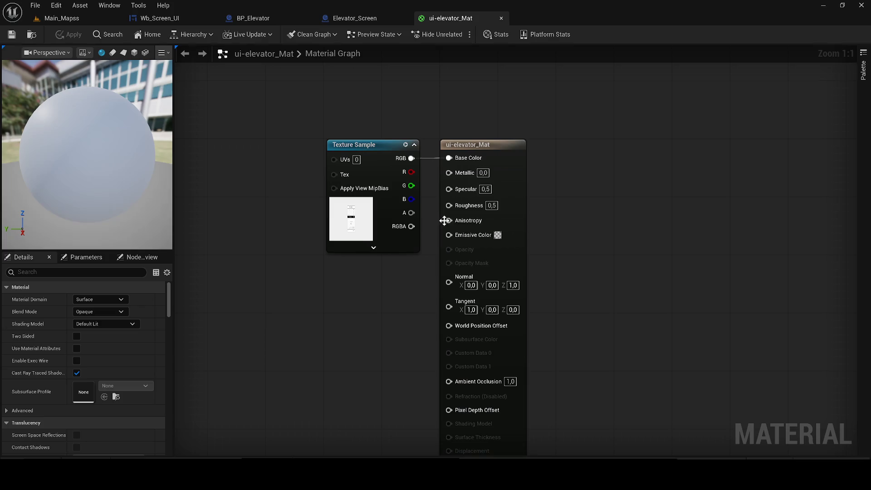
- Promote Emissive Color to a parameter node, then delete that node
right_click(455, 236)
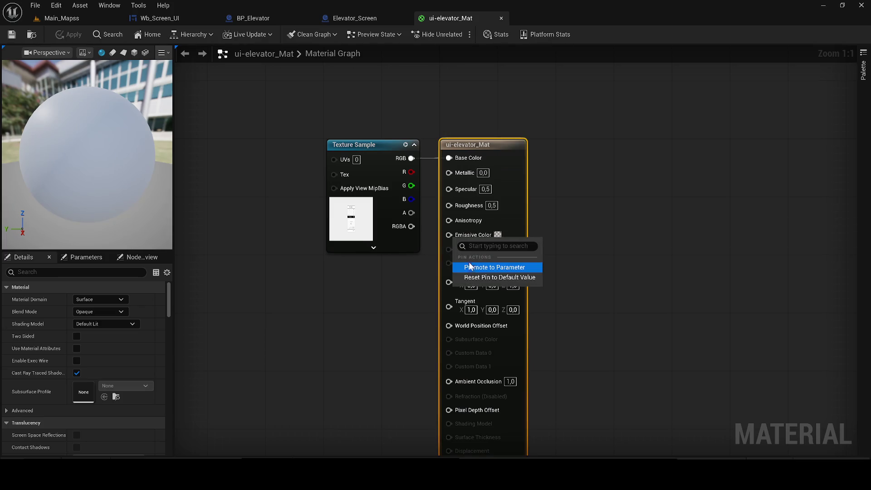
left_click(470, 267)
left_click(427, 144)
mouse_move(426, 145)
left_mouse_down()
mouse_move(314, 284)
mouse_move(343, 290)
mouse_move(368, 279)
left_mouse_up()
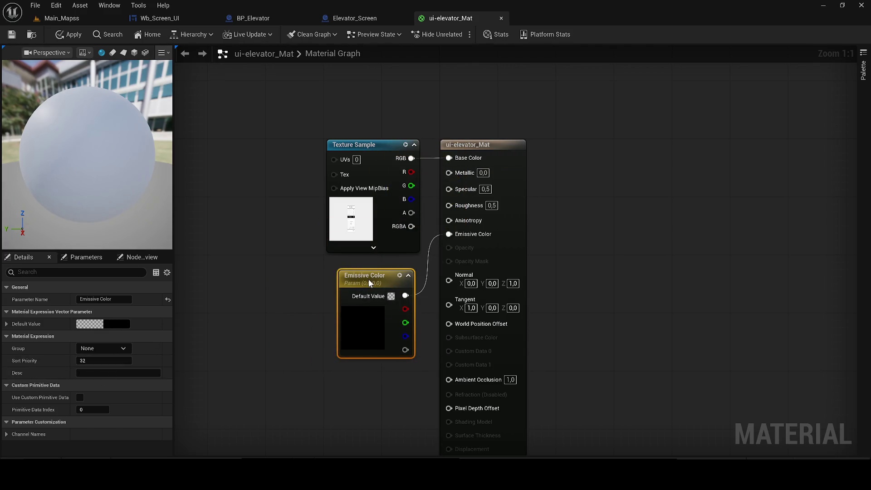
left_click_drag(470, 145, 492, 149)
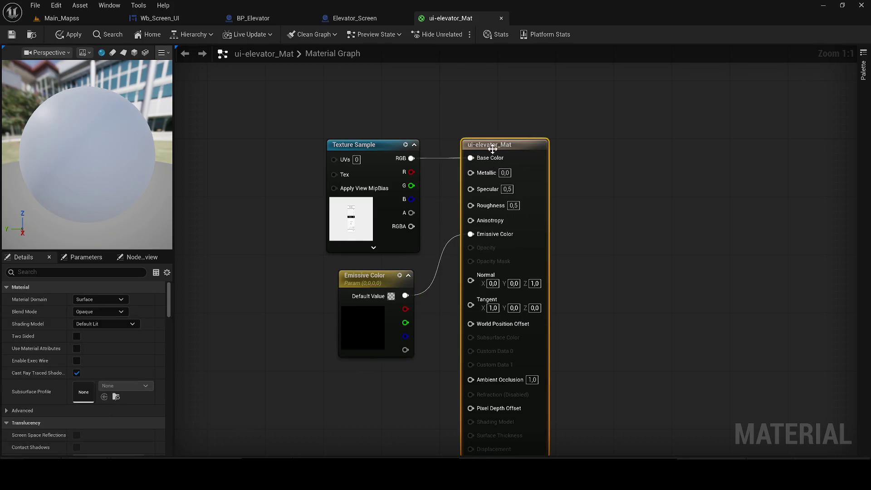
left_click(347, 284)
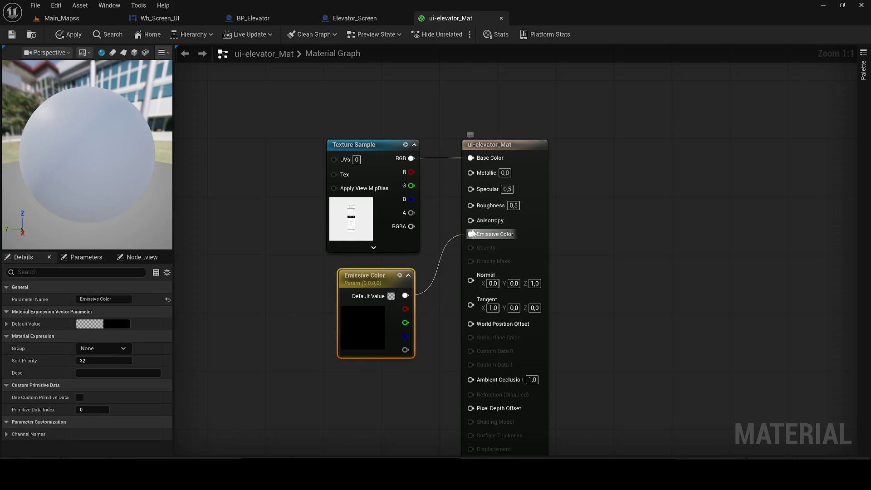
key("Delete")
- Add a VectorParameter node named Param to the graph
right_click(321, 357)
type("pa")
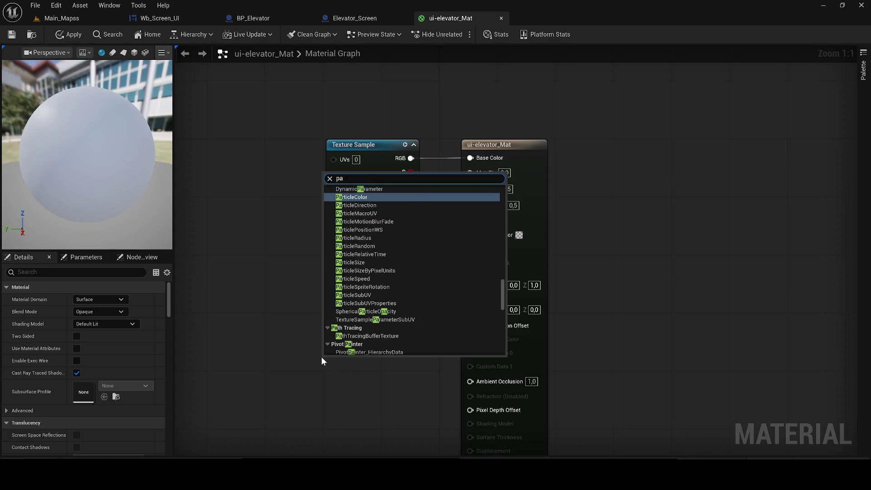
type("rameter")
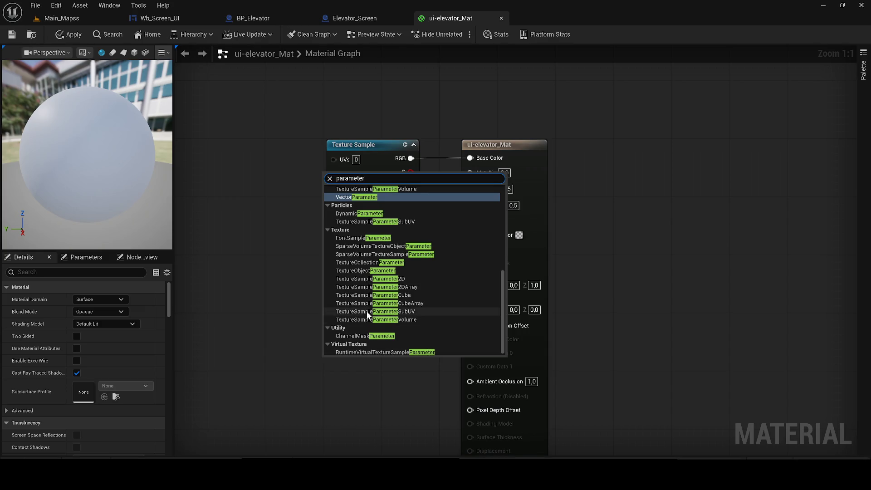
key("Return")
left_click(340, 410)
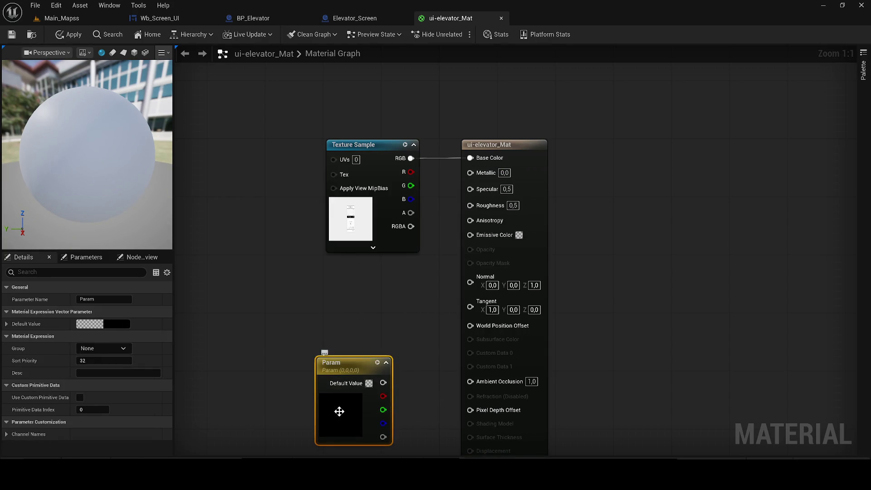
- Set Param's default colour to white, wire it into Emissive Color, then apply and save
left_click(109, 324)
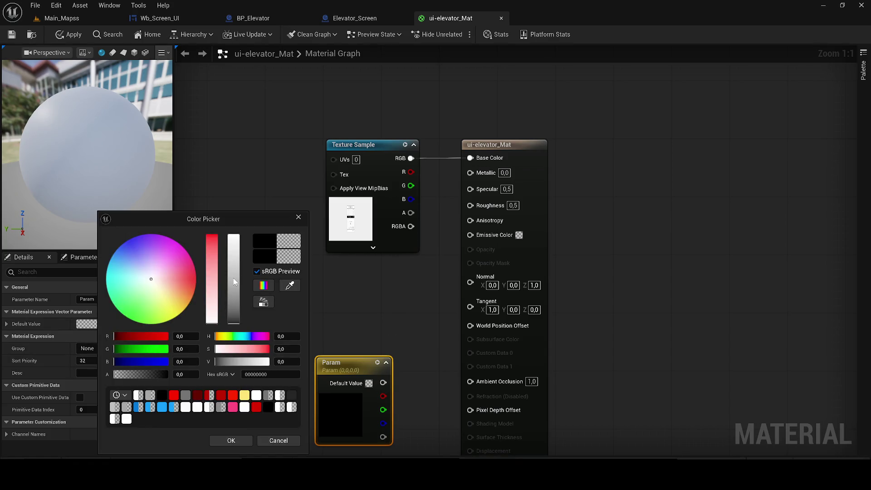
left_click(230, 440)
mouse_move(344, 363)
left_mouse_down()
mouse_move(330, 319)
mouse_move(385, 339)
mouse_move(486, 238)
left_mouse_up()
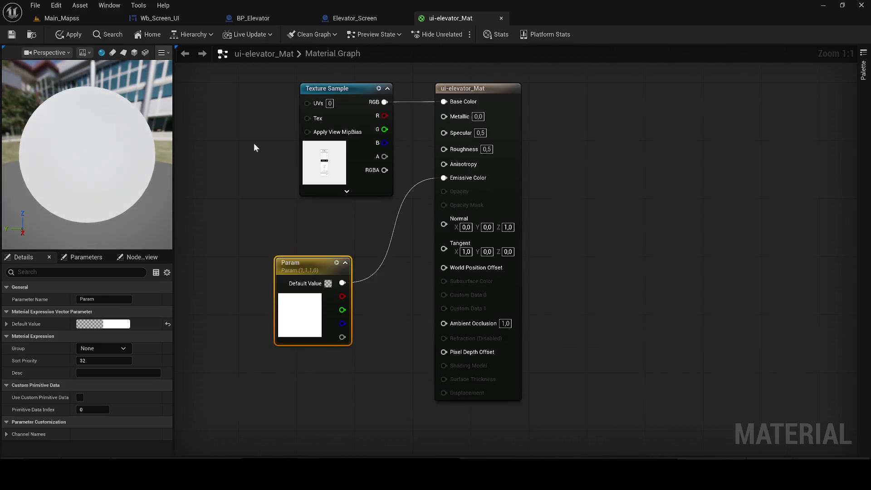
left_click(62, 36)
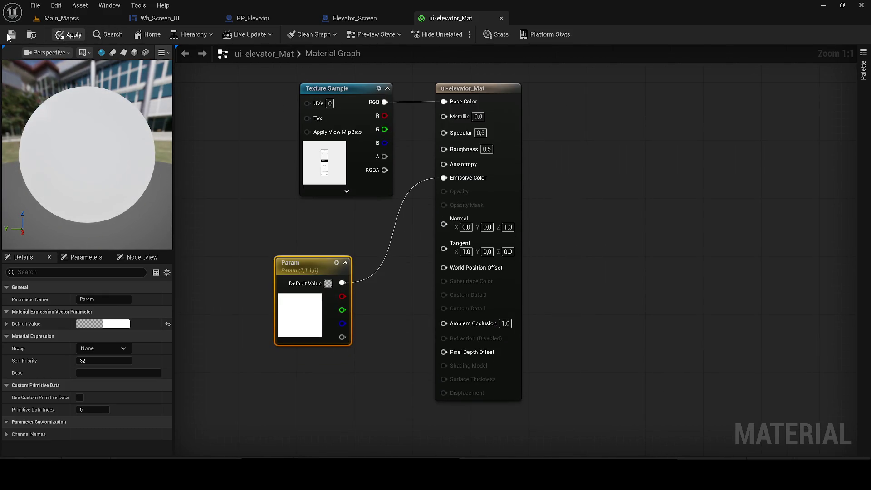
left_click(10, 37)
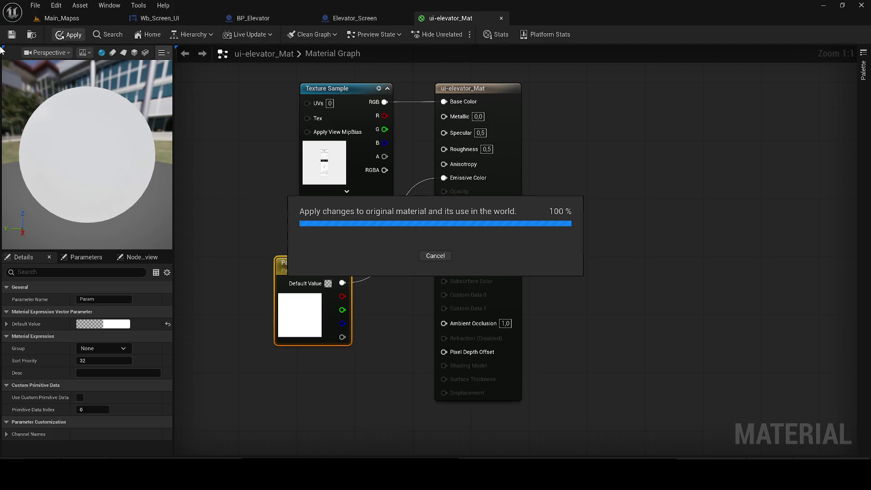
- Return to the Main_Mapss level and frame the selected interaction actor
left_click(362, 19)
left_click(68, 18)
key("f")
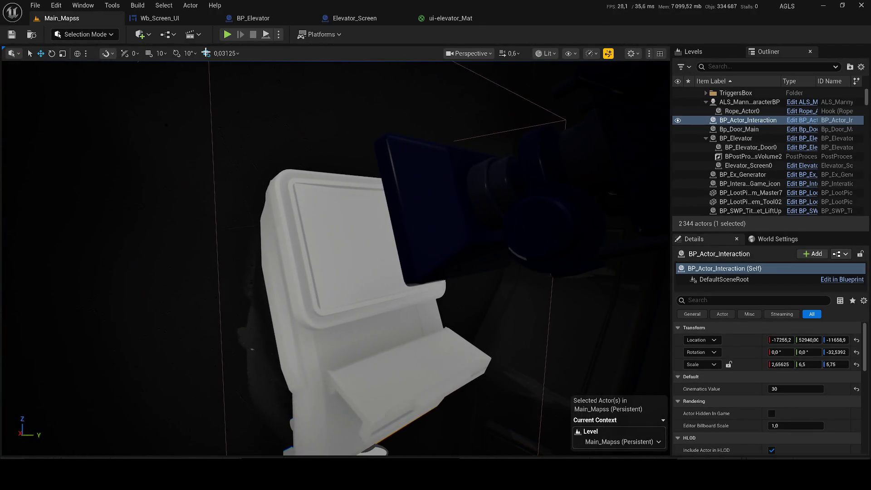
- Break the Param link to Emissive Color, then inspect the screen in the Elevator_Screen blueprint
left_click(348, 21)
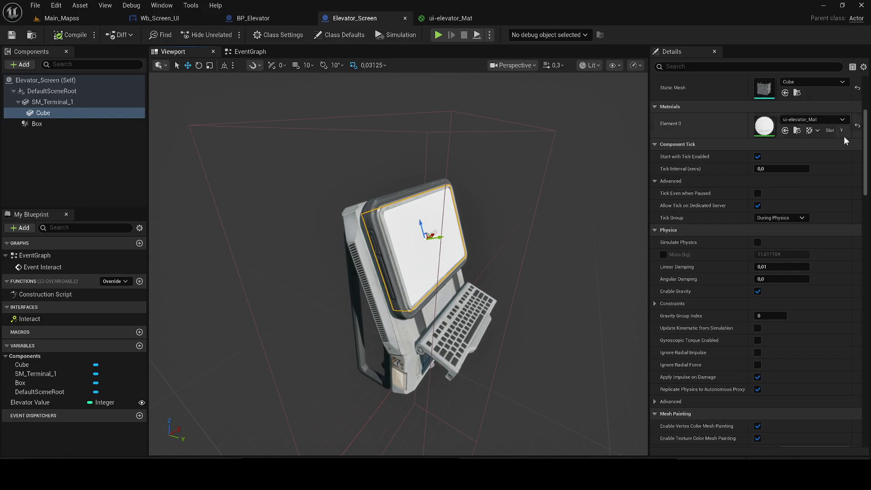
double_click(765, 126)
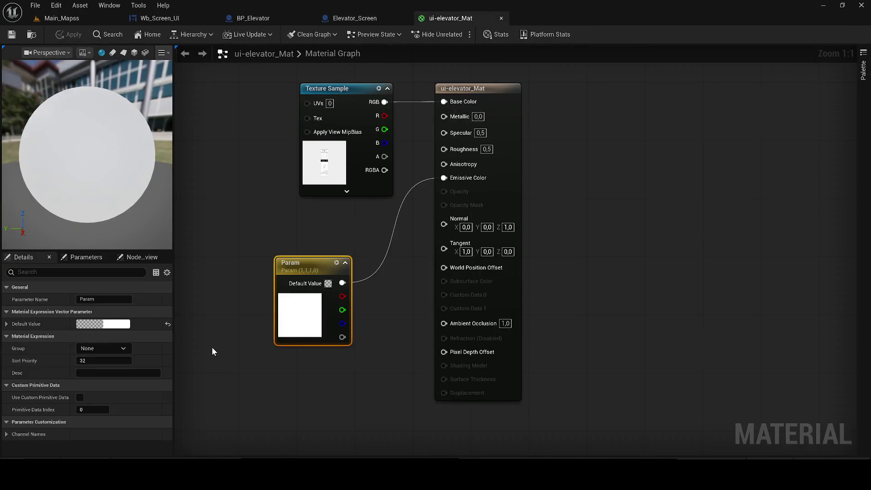
left_click(342, 283, "alt")
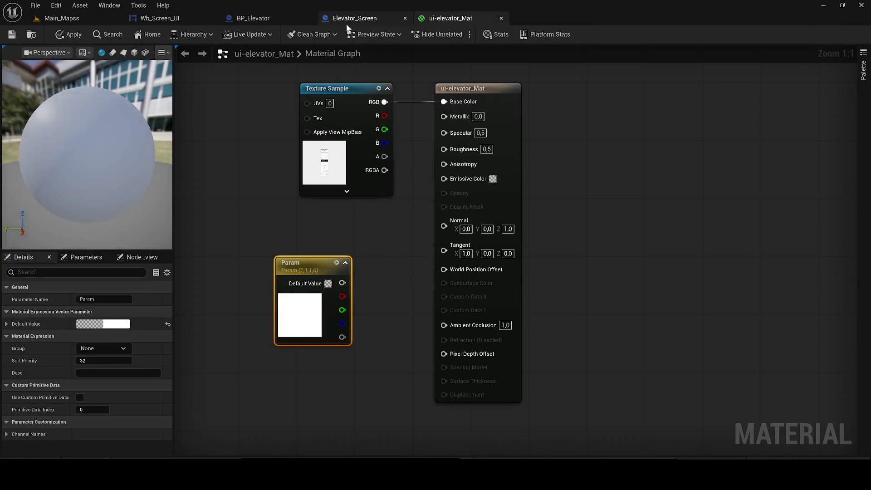
left_click(347, 22)
key("f")
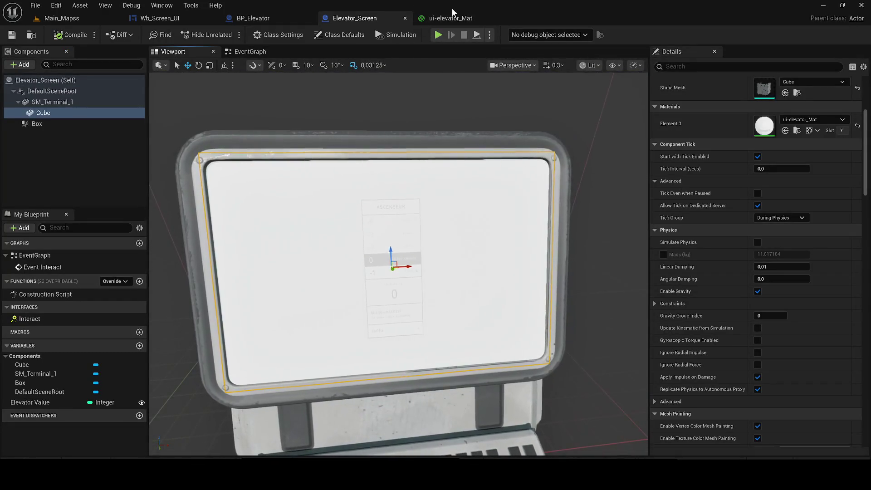
- Delete the disconnected Param node from the ui-elevator_Mat graph
left_click(452, 11)
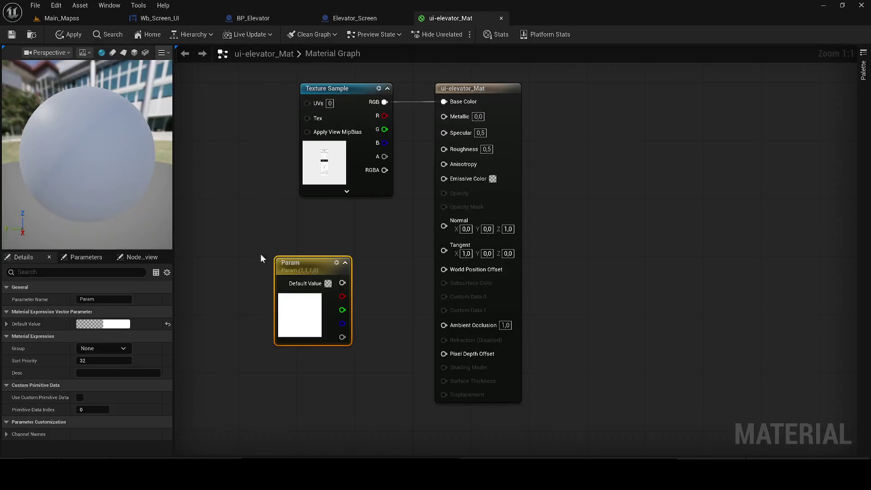
left_click(72, 21)
key("ctrl+Tab")
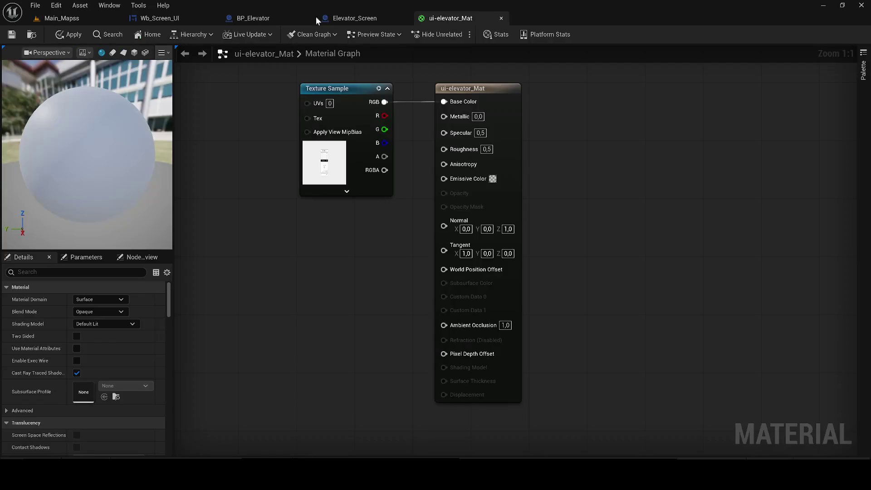
key("ctrl+Tab")
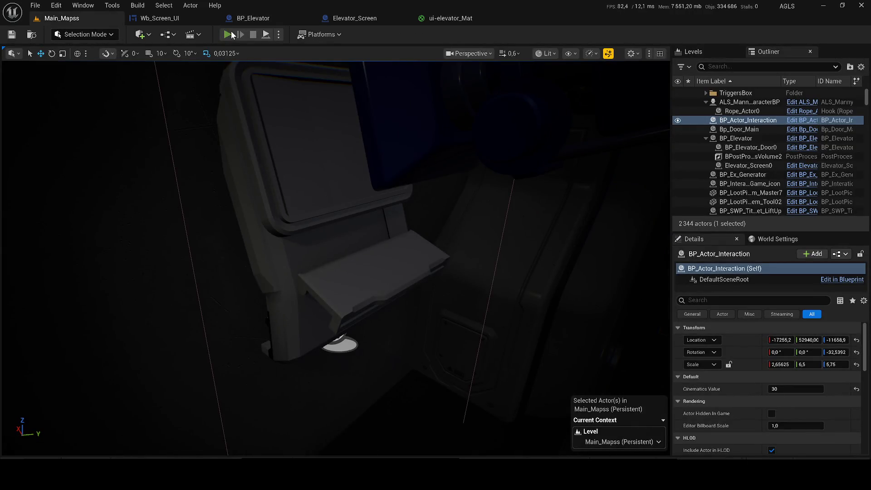
- Playtest the level briefly, then go back to Elevator_Screen and the ui-elevator_Mat graph
key("alt+p")
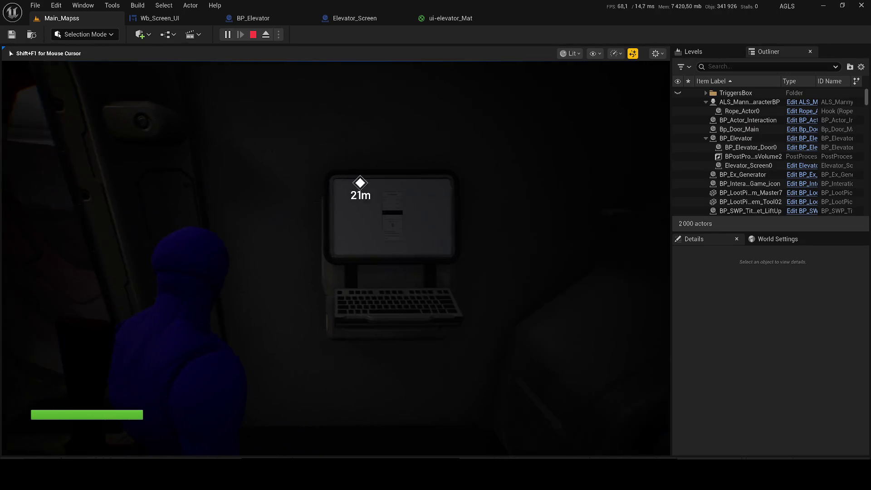
key("shift+F1")
key("Escape")
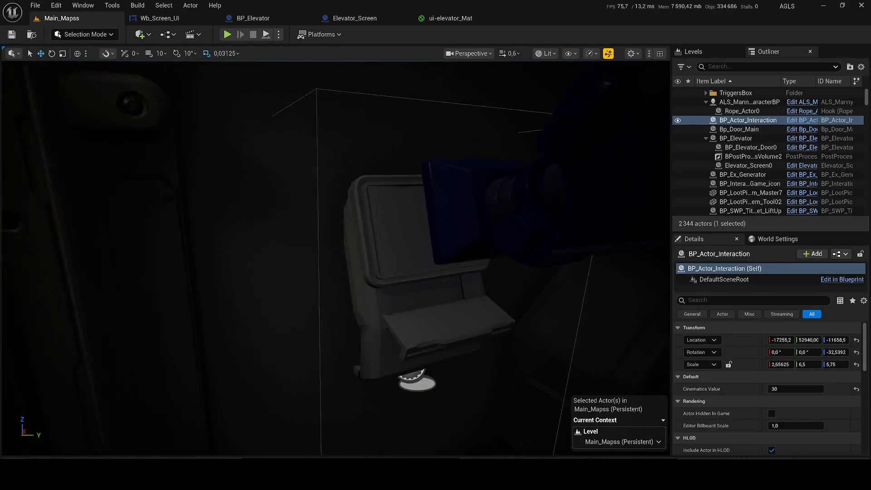
left_click(336, 19)
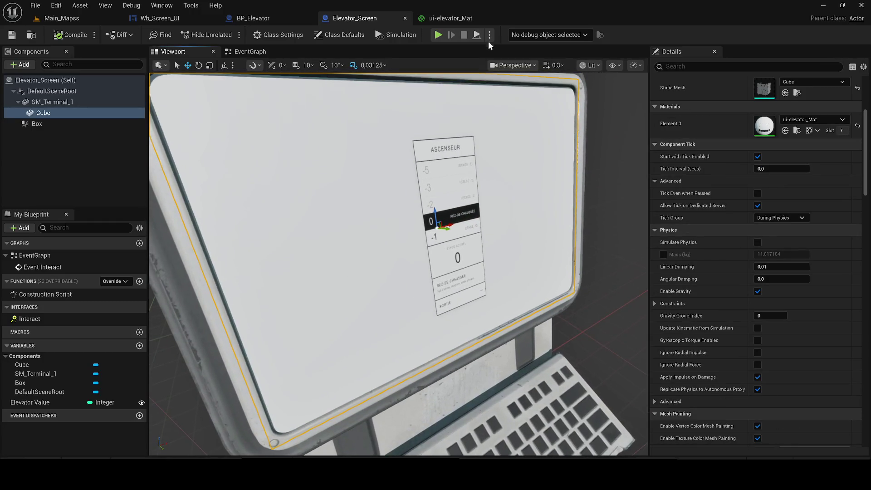
left_click(454, 18)
- Add a Constant of 10 wired to Emissive Color, apply it, and view Main_Mapss
right_click(301, 307)
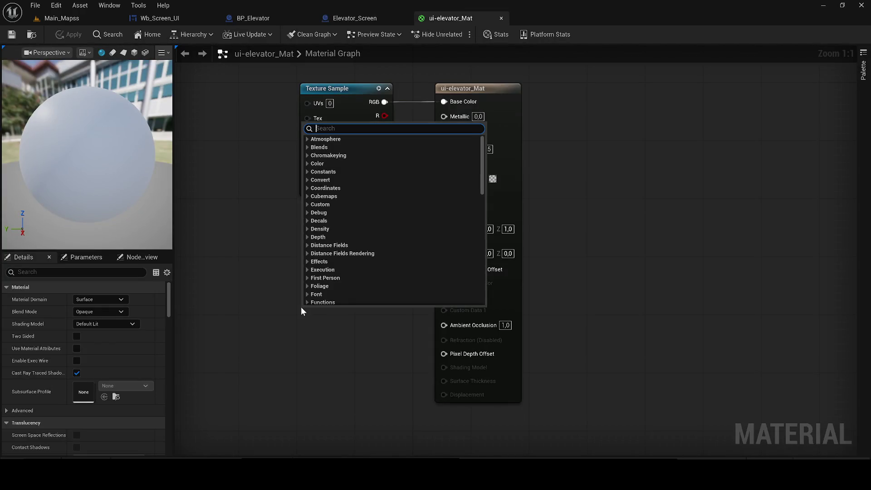
type("co")
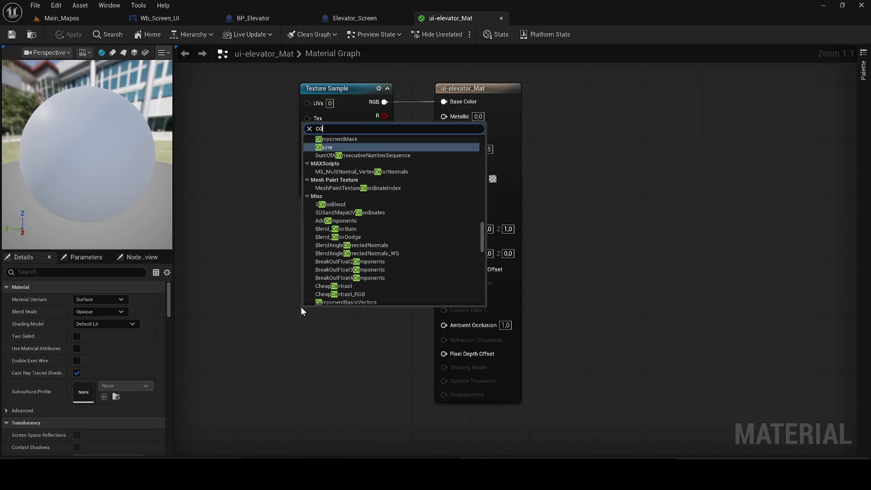
type("nst")
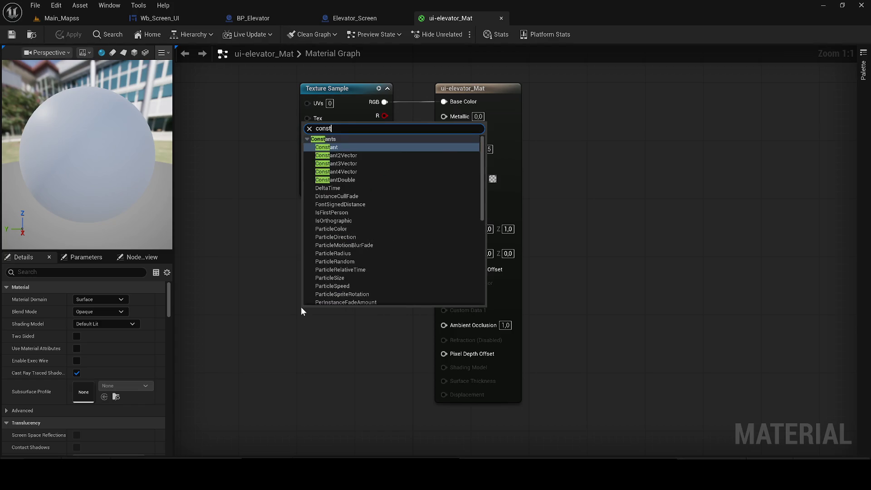
key("Return")
type("10")
key("Return")
mouse_move(353, 320)
left_mouse_down()
mouse_move(449, 152)
mouse_move(447, 179)
left_mouse_up()
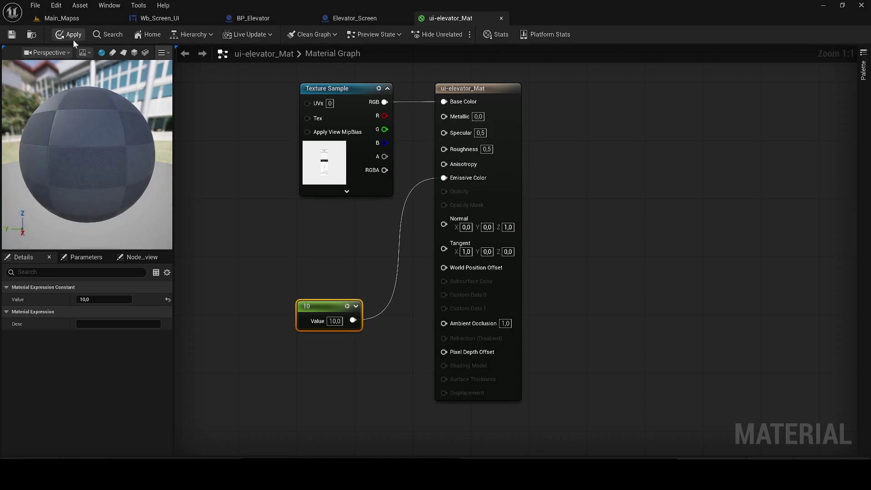
left_click(63, 35)
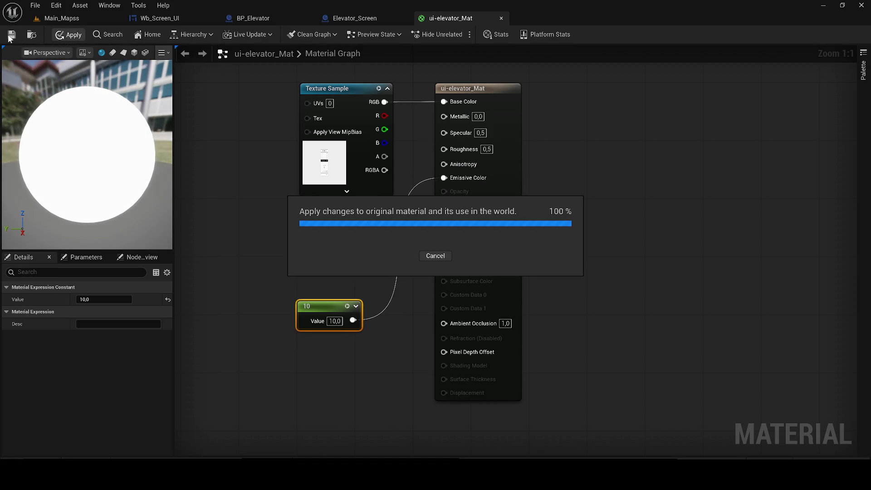
left_click(72, 19)
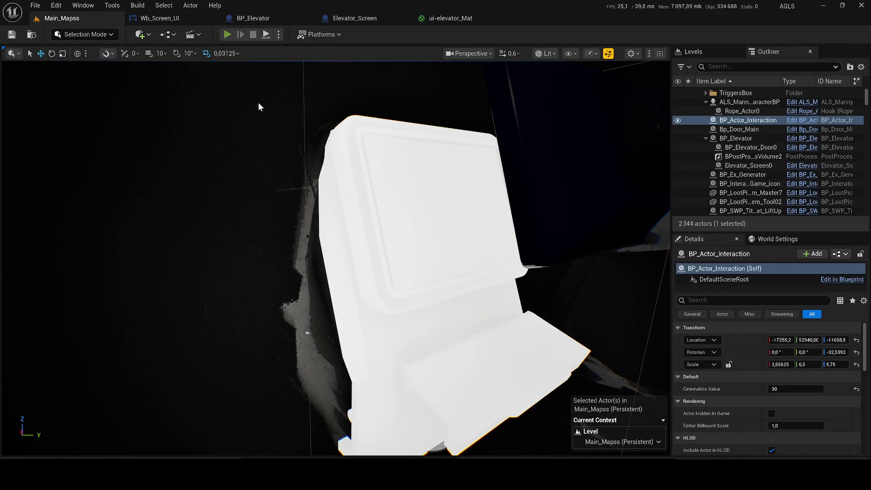
- Playtest by opening and closing the terminal's elevator interface, then return to ui-elevator_Mat
key("alt+p")
key("e")
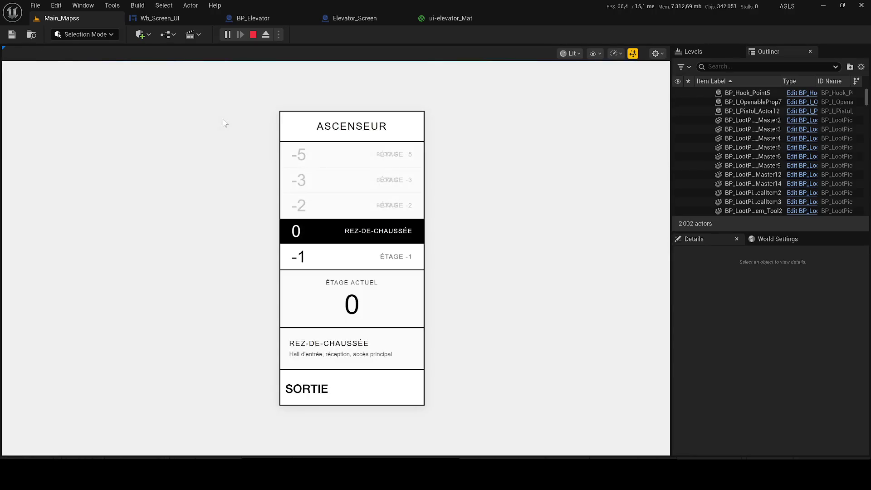
key("Escape")
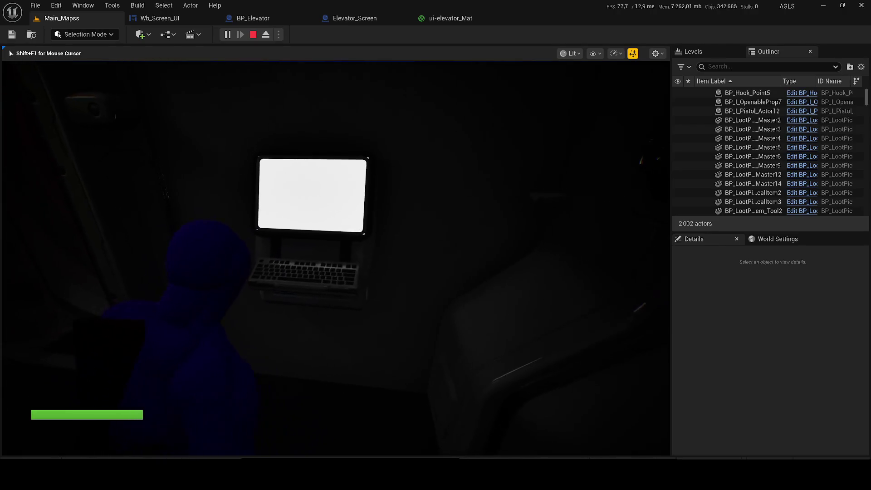
key("Escape")
left_click(441, 15)
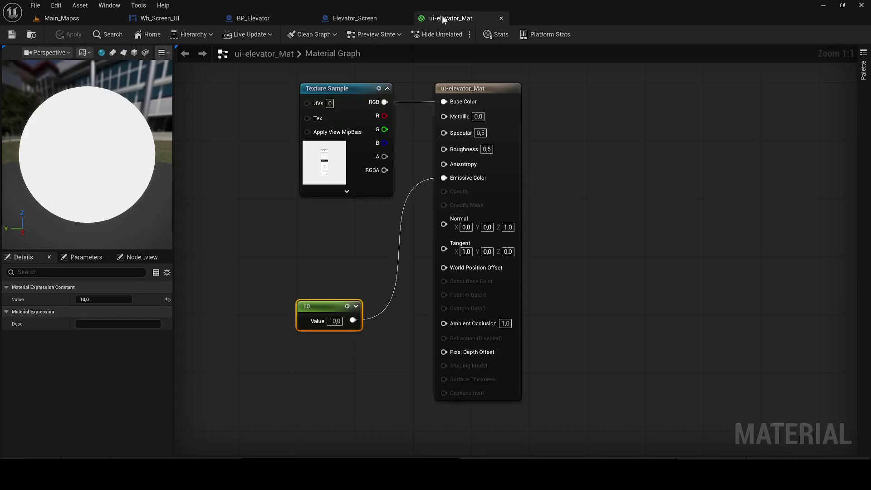
- Change the emissive Constant to 2, apply, and check the terminal screen in game
left_click_drag(101, 164, 107, 157)
type("2")
key("Return")
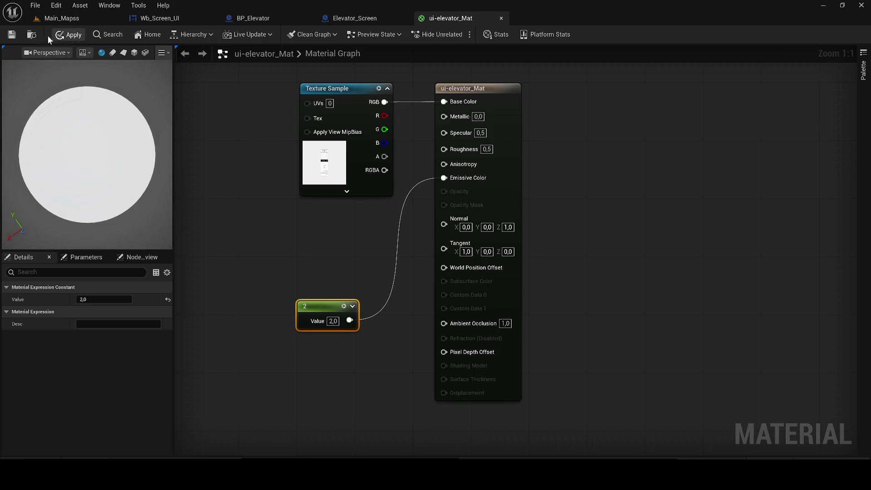
left_click(56, 35)
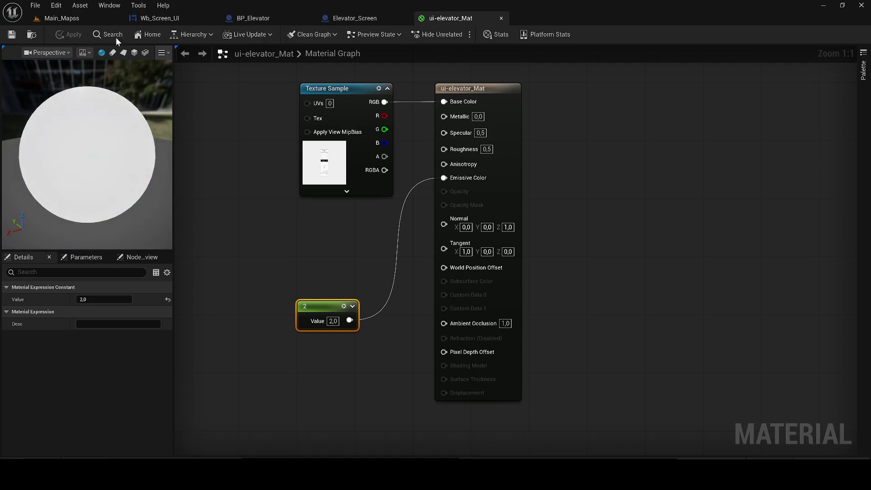
left_click(53, 20)
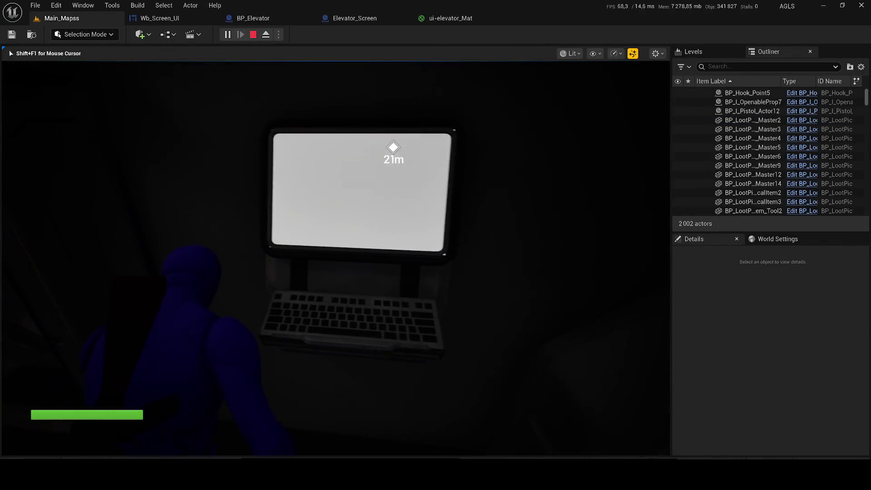
key("shift+F1")
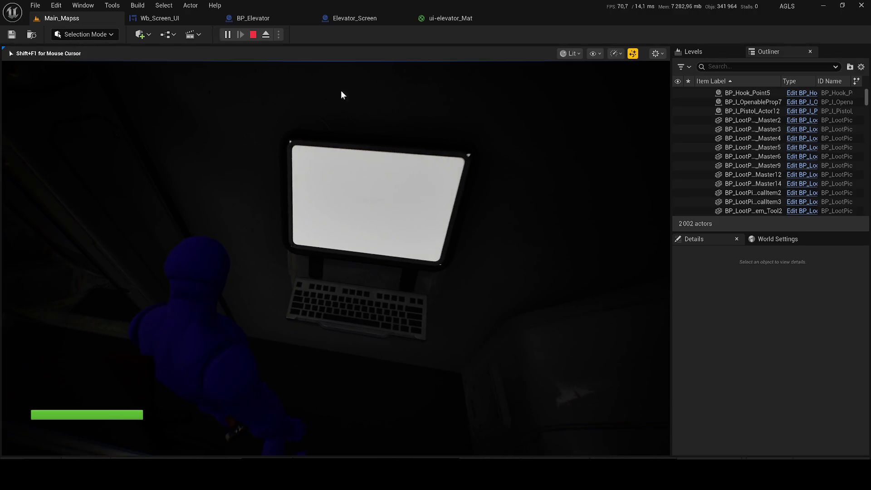
left_click(440, 21)
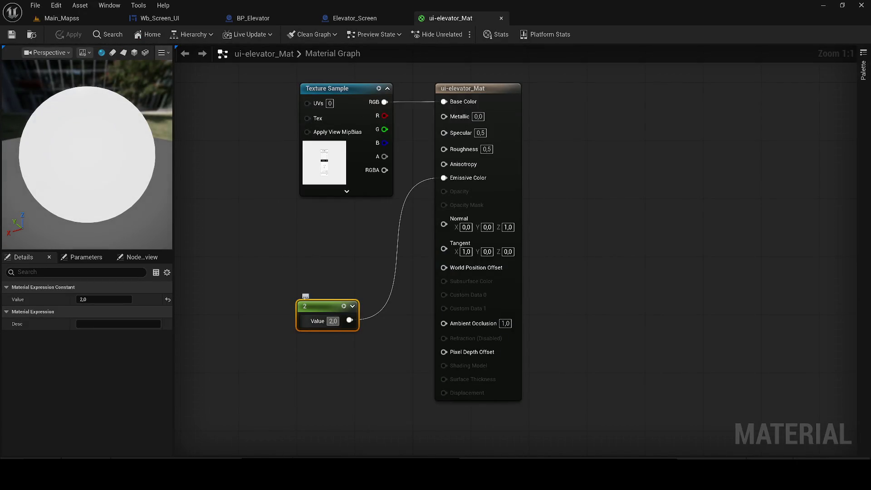
- Set the emissive Constant to 0.5 and apply the material
key("BackSpace")
key("BackSpace")
key("BackSpace")
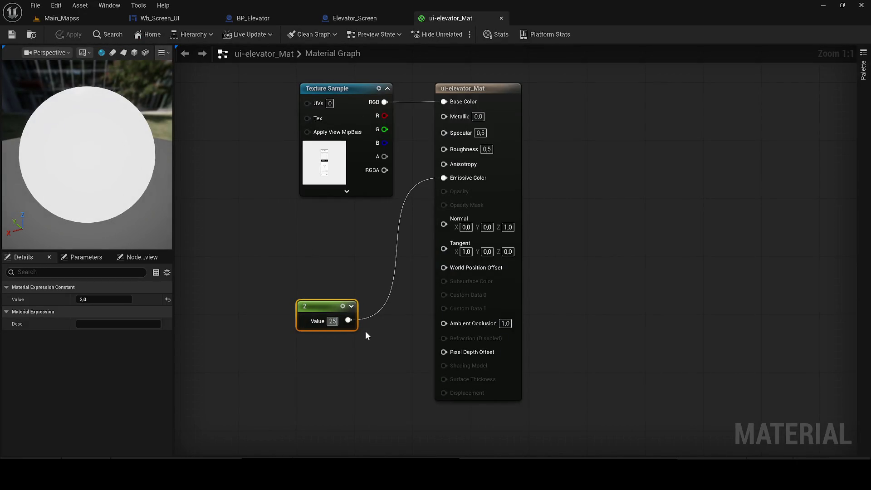
type("0.5")
key("Return")
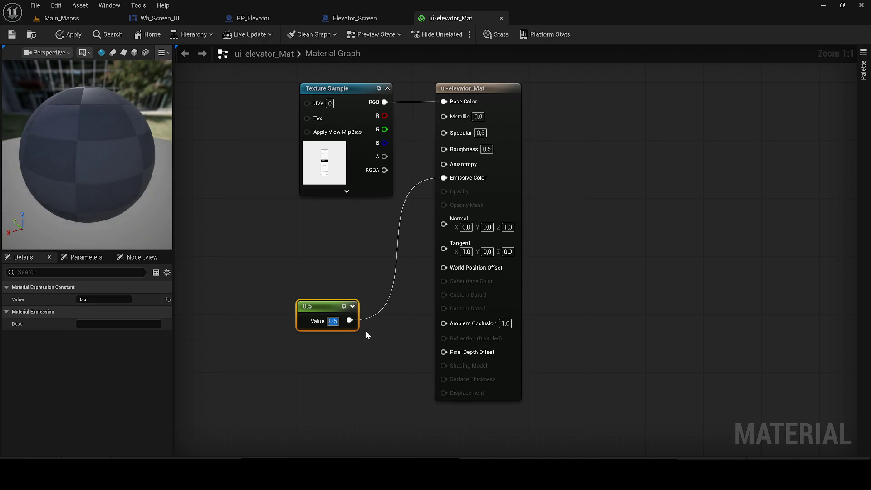
left_click_drag(45, 148, 45, 148)
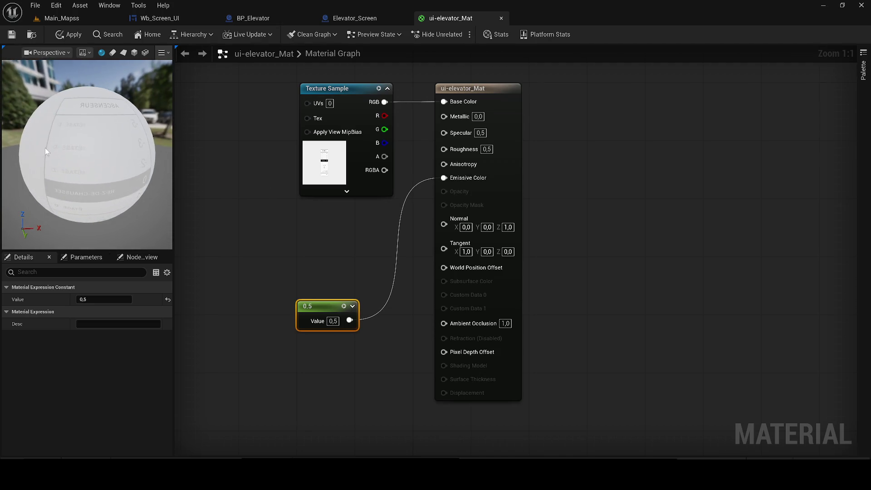
left_click(61, 38)
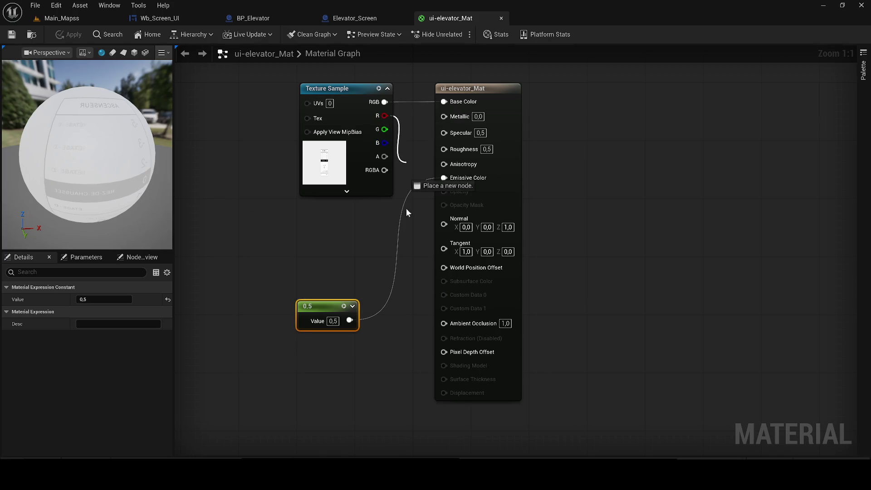
- Try wiring texture channels into Normal, Metallic, Specular and Roughness
left_click_drag(428, 252, 444, 224)
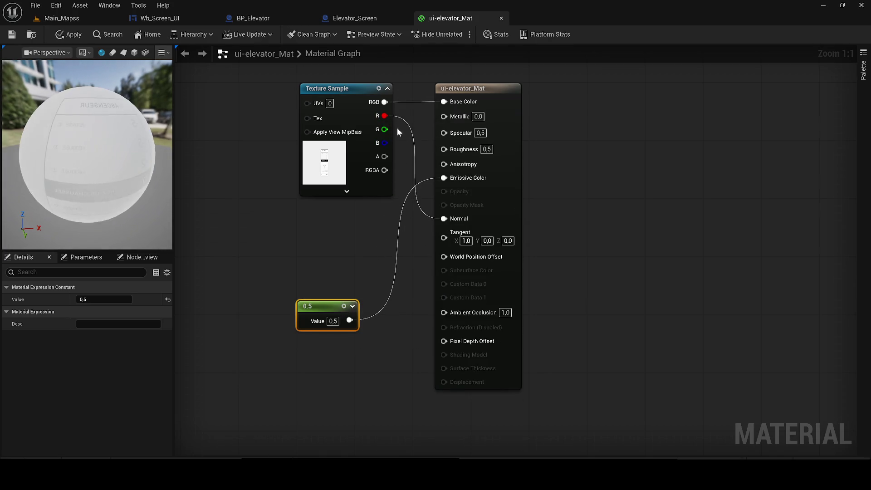
left_click_drag(352, 129, 411, 219)
left_click_drag(352, 116, 423, 118)
left_click(352, 144, "alt")
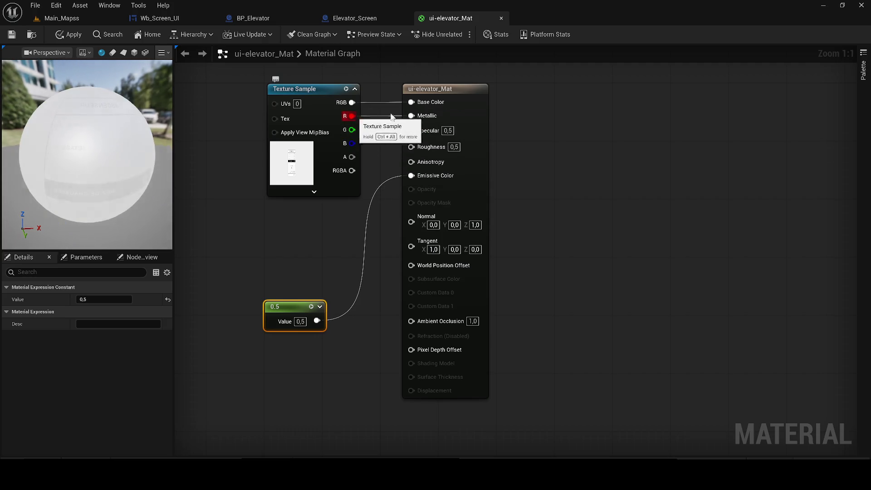
left_click(411, 116, "alt")
mouse_move(343, 123)
left_mouse_down()
mouse_move(354, 130)
mouse_move(411, 117)
left_mouse_up()
left_click_drag(326, 109, 287, 101)
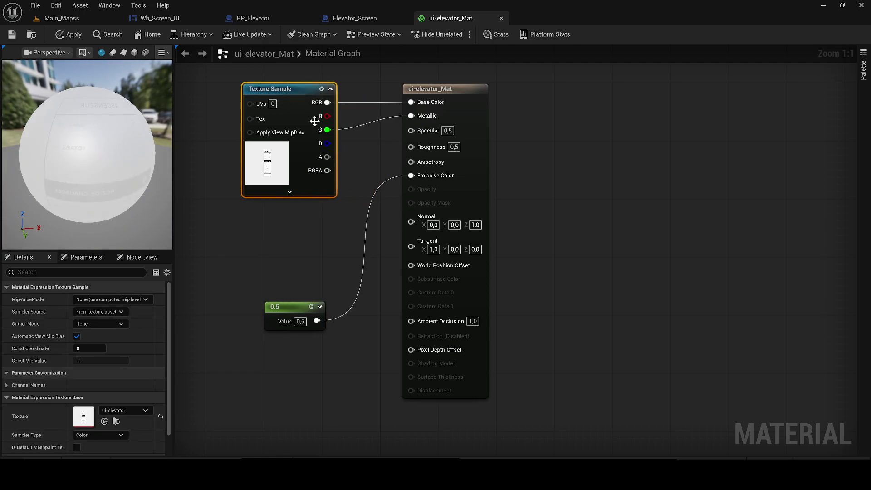
mouse_move(326, 170)
left_mouse_down()
mouse_move(376, 155)
mouse_move(408, 119)
left_mouse_up()
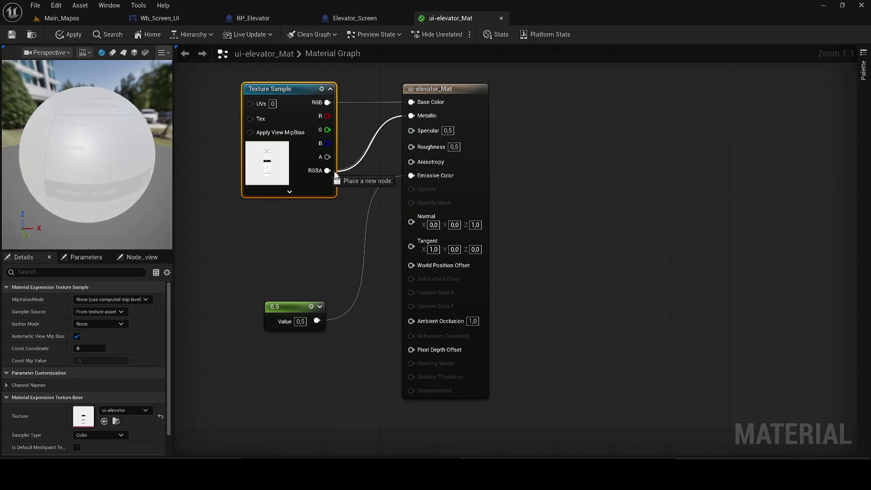
left_click_drag(425, 135, 423, 134)
left_click_drag(326, 170, 411, 147)
- Disconnect the Metallic, Specular and Roughness links, then apply and save ui-elevator_Mat
left_click(411, 116, "alt")
left_click(411, 131, "alt")
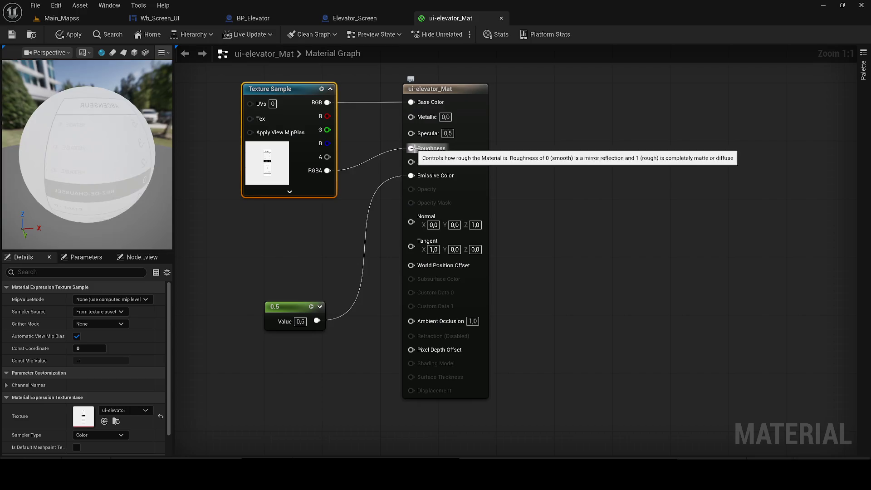
left_click(411, 148, "alt")
left_click(60, 35)
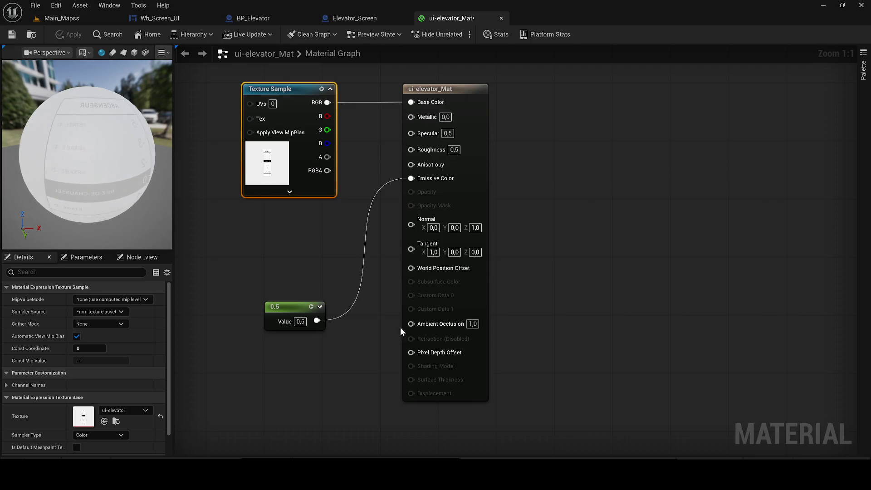
left_click(12, 35)
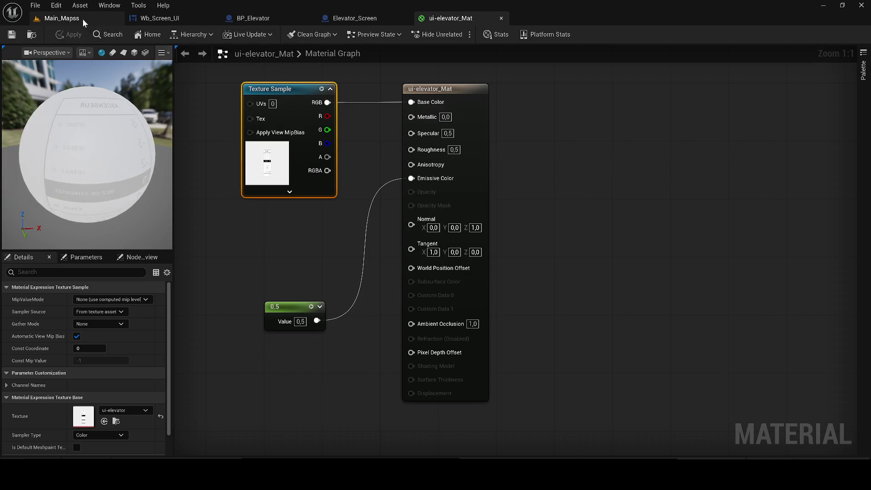
- Playtest Main_Mapss: open the ASCENSEUR screen at the monitor, exit via SORTIE, retest and stop
left_click(82, 18)
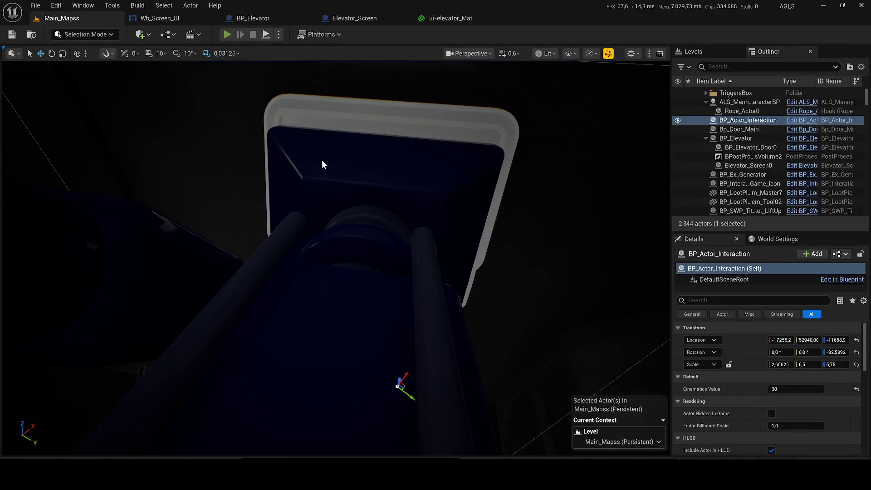
key("alt+p")
key("w")
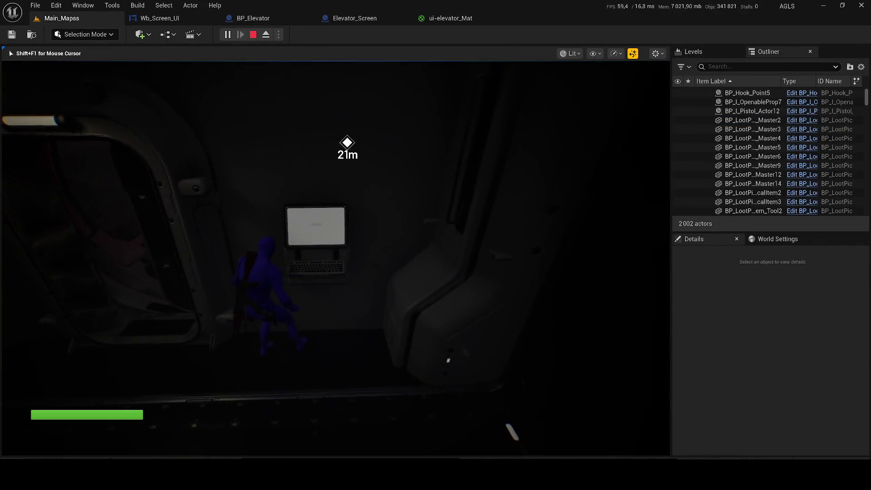
key("s")
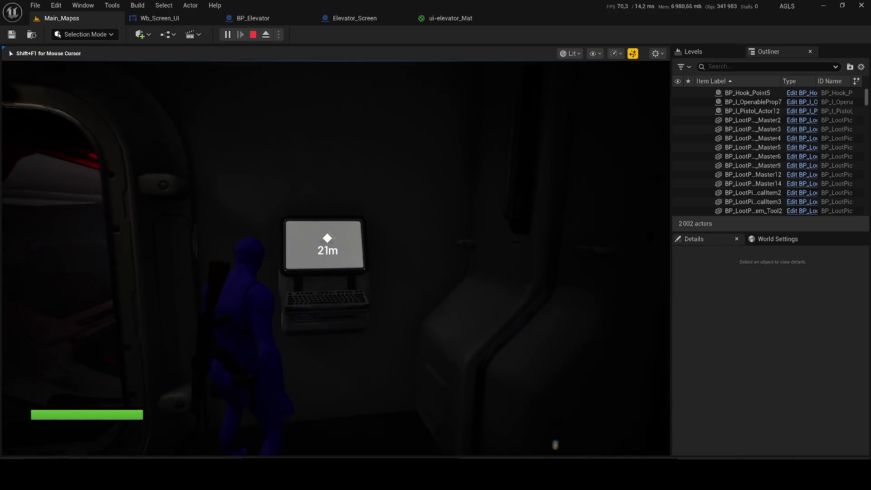
key("w")
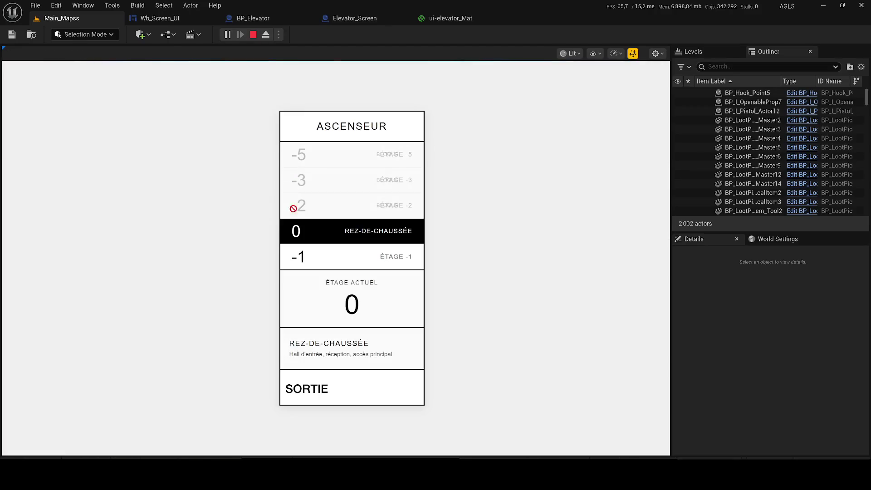
left_click(304, 391)
left_click(252, 35)
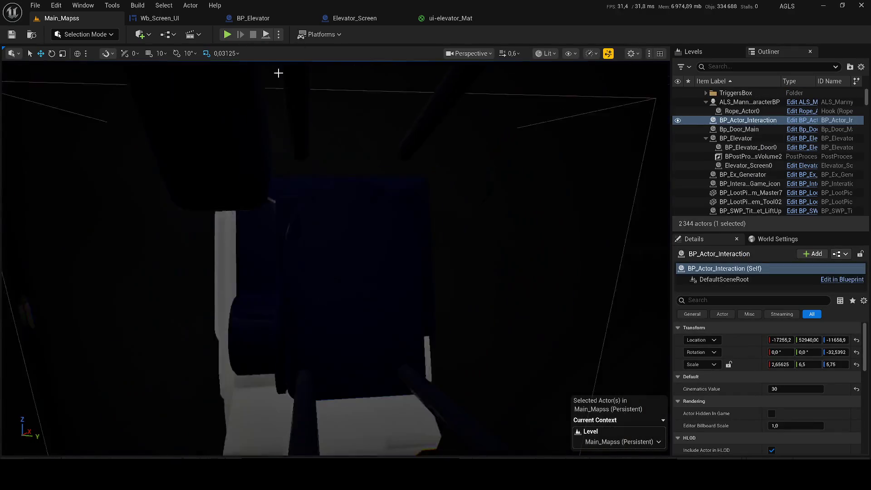
key("alt+p")
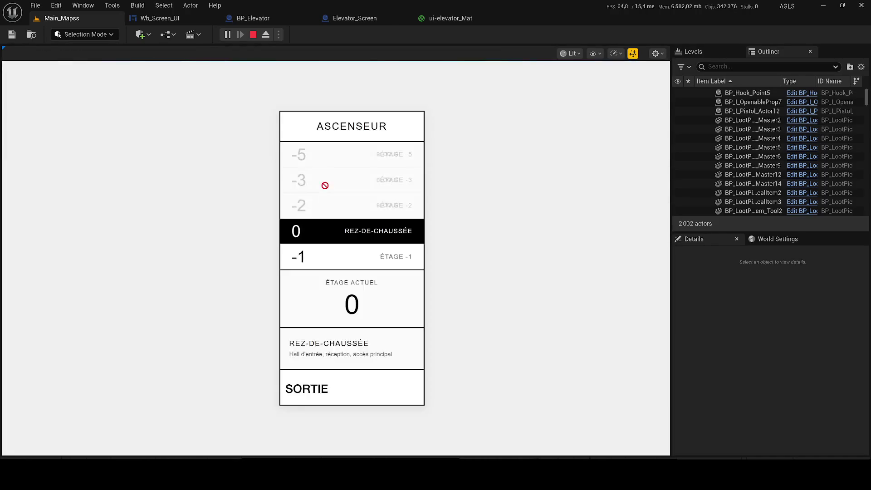
key("Escape")
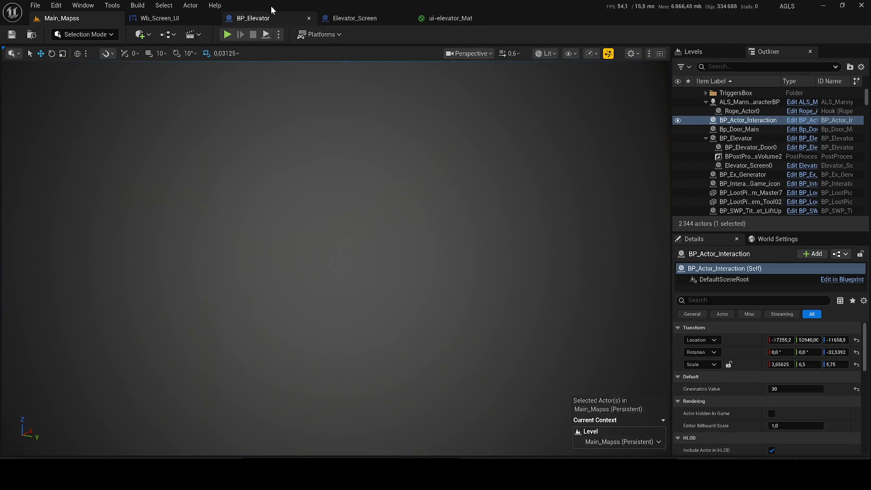
- Look through Wb_Screen_UI, ui-elevator_Mat and BP_Elevator, ending on the Elevator_Screen blueprint
left_click(159, 17)
left_click(410, 184)
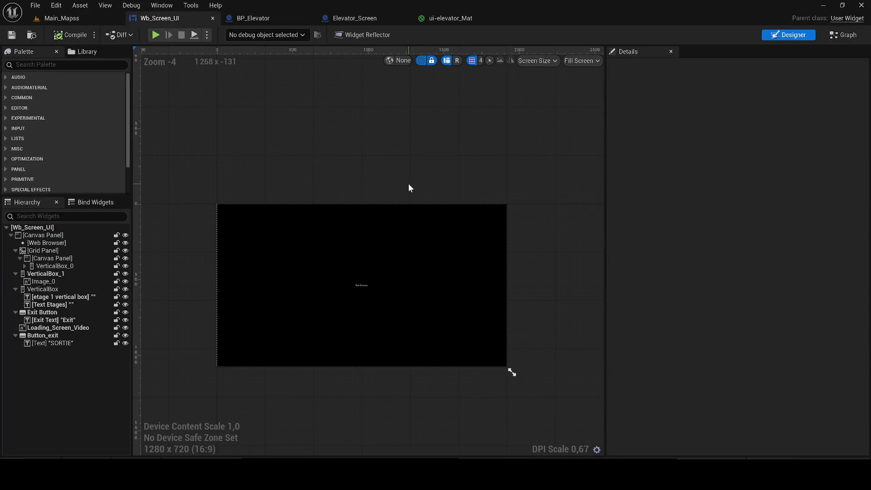
left_click(446, 18)
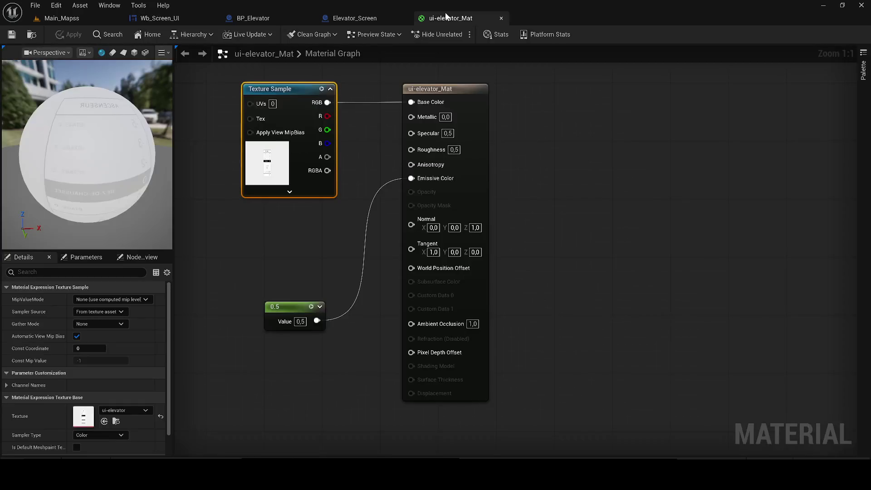
left_click(243, 18)
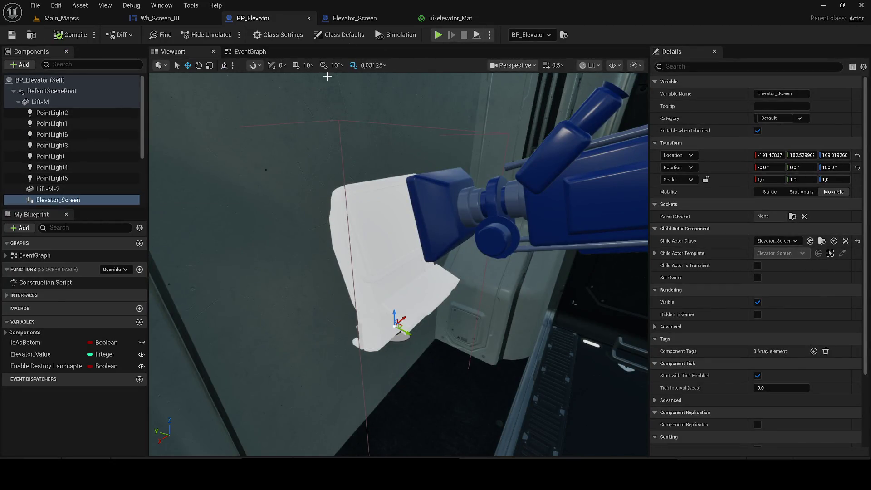
left_click(336, 18)
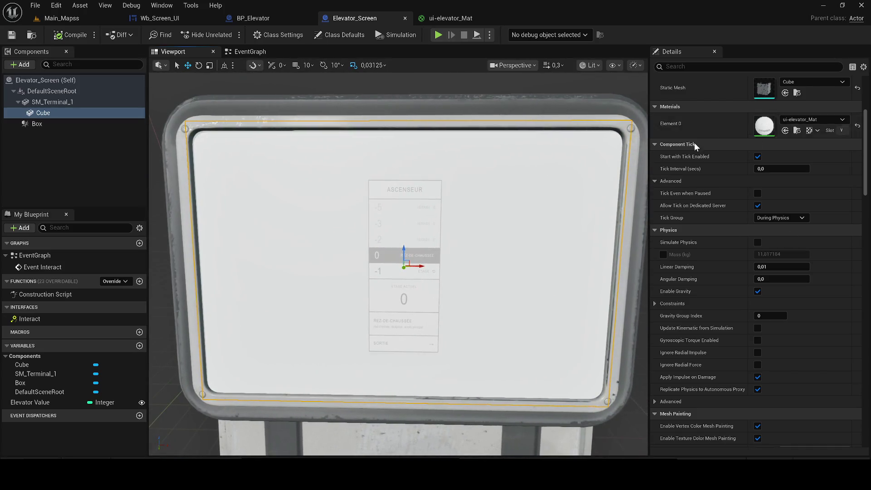
- Scale the screen Cube to X 0.655, raise it inside the frame, and save
scroll(715, 144, "up", 3)
scroll(714, 144, "up", 2)
mouse_move(768, 180)
left_mouse_down()
mouse_move(837, 184)
mouse_move(808, 181)
mouse_move(826, 180)
left_mouse_up()
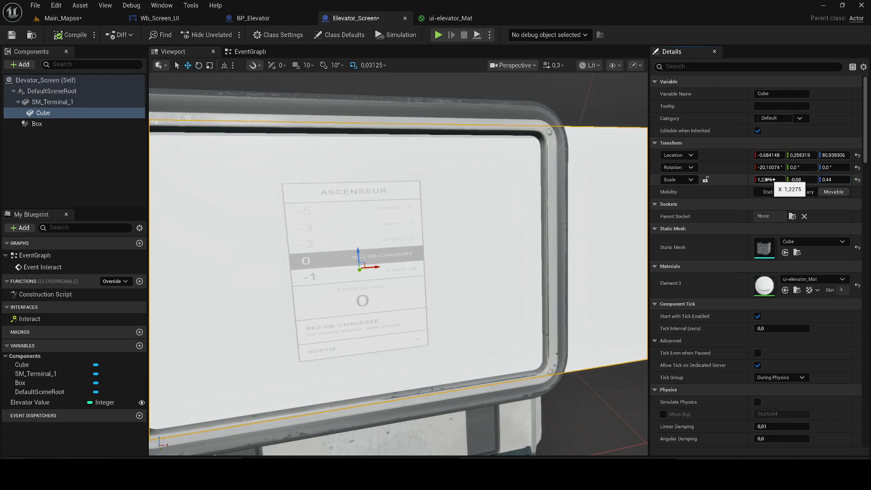
left_click_drag(770, 179, 758, 179)
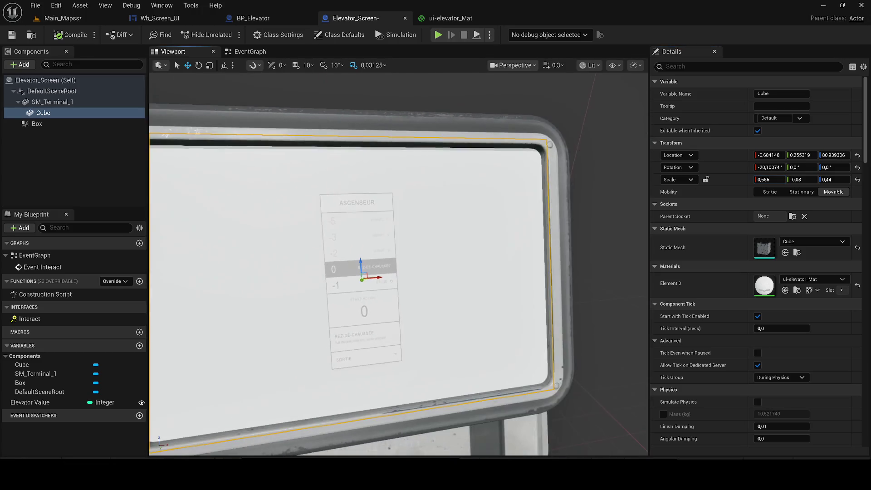
left_click_drag(360, 261, 360, 256)
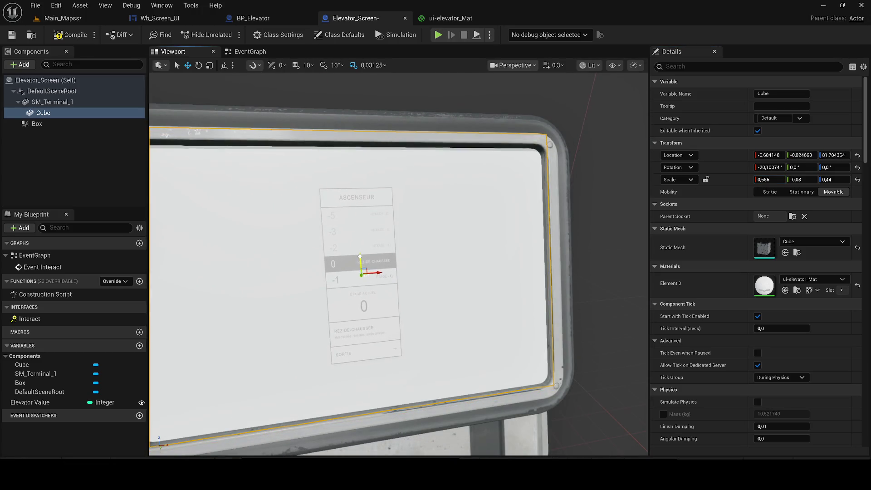
left_click(12, 36)
scroll(386, 207, "down", 5)
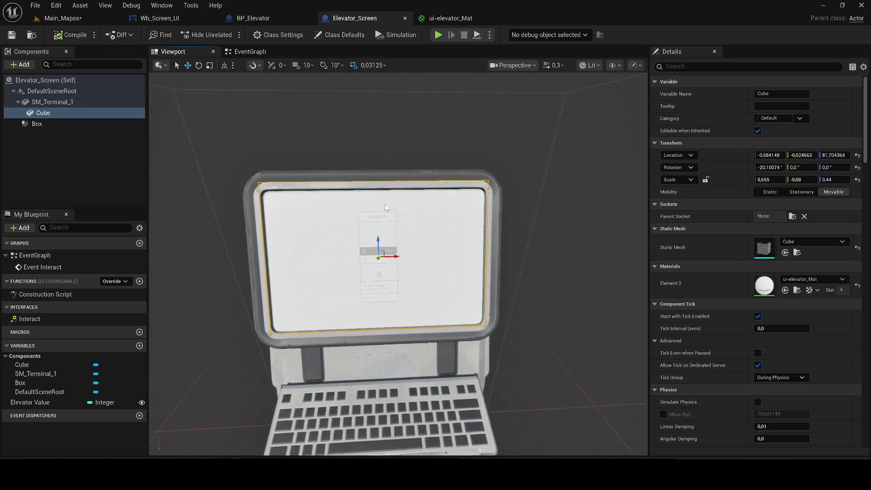
- Select the mirrored elevator screen image in Canva and open its adjustment settings
left_click(285, 421)
left_click(438, 241)
left_click(281, 80)
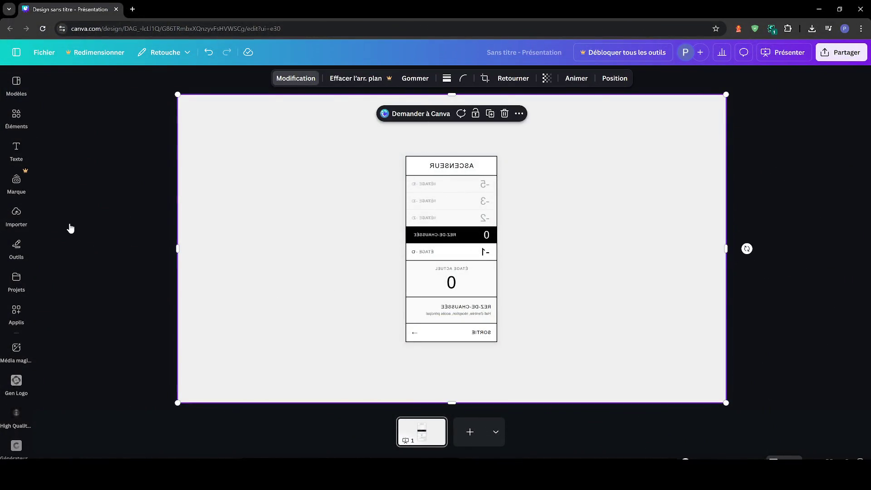
left_click(116, 145)
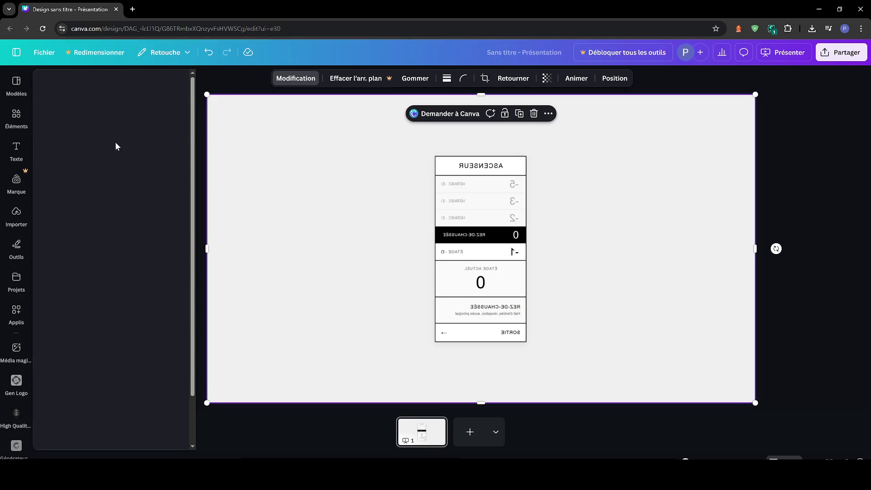
- Tweak brightness, contrast to -100, whites, shadows to -29 and blacks to 100
mouse_move(98, 289)
left_mouse_down()
mouse_move(44, 289)
mouse_move(107, 294)
left_mouse_up()
left_click_drag(234, 311, 45, 320)
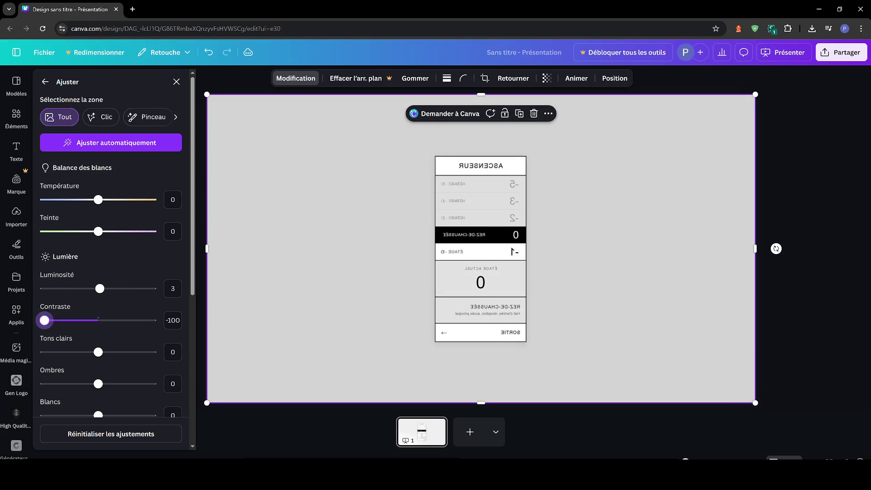
mouse_move(13, 348)
left_mouse_down()
mouse_move(280, 330)
mouse_move(9, 342)
left_mouse_up()
scroll(100, 299, "down", 3)
mouse_move(101, 299)
left_mouse_down()
mouse_move(117, 295)
mouse_move(44, 295)
mouse_move(124, 295)
mouse_move(94, 299)
left_mouse_up()
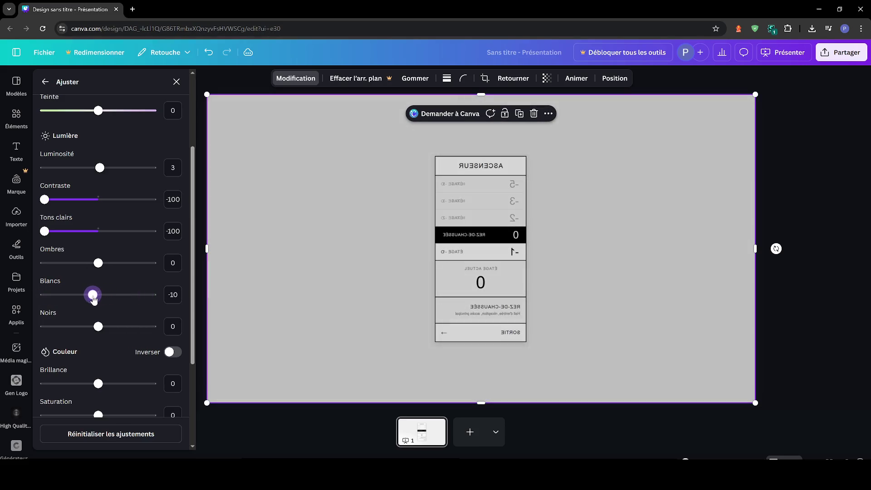
mouse_move(98, 264)
left_mouse_down()
mouse_move(44, 263)
mouse_move(152, 263)
mouse_move(87, 266)
left_mouse_up()
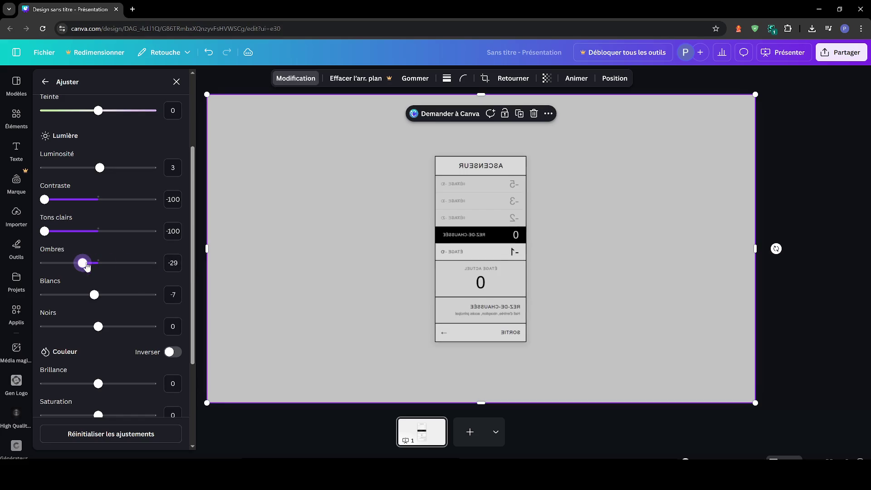
left_click_drag(94, 330, 222, 317)
mouse_move(145, 329)
left_mouse_down()
mouse_move(55, 326)
mouse_move(305, 309)
left_mouse_up()
- Finish the sharpness and vignette adjustments, then deselect the image to close the settings
scroll(93, 305, "down", 3)
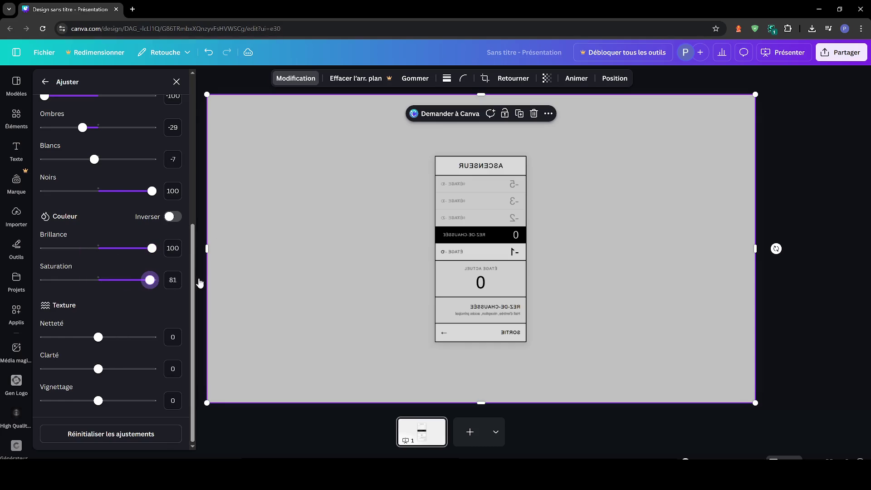
mouse_move(91, 337)
left_mouse_down()
mouse_move(152, 337)
mouse_move(43, 336)
mouse_move(98, 363)
mouse_move(2, 385)
left_mouse_up()
mouse_move(95, 385)
left_mouse_down()
mouse_move(149, 400)
mouse_move(227, 396)
mouse_move(100, 400)
left_mouse_up()
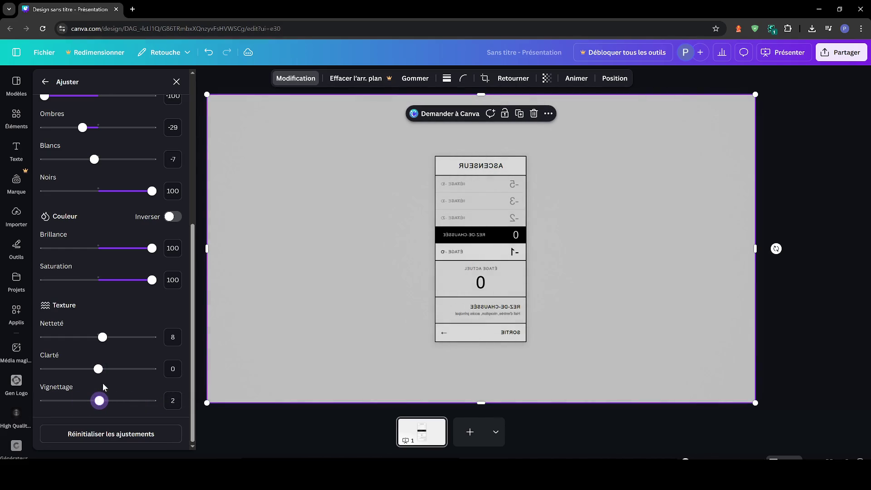
left_click(769, 168)
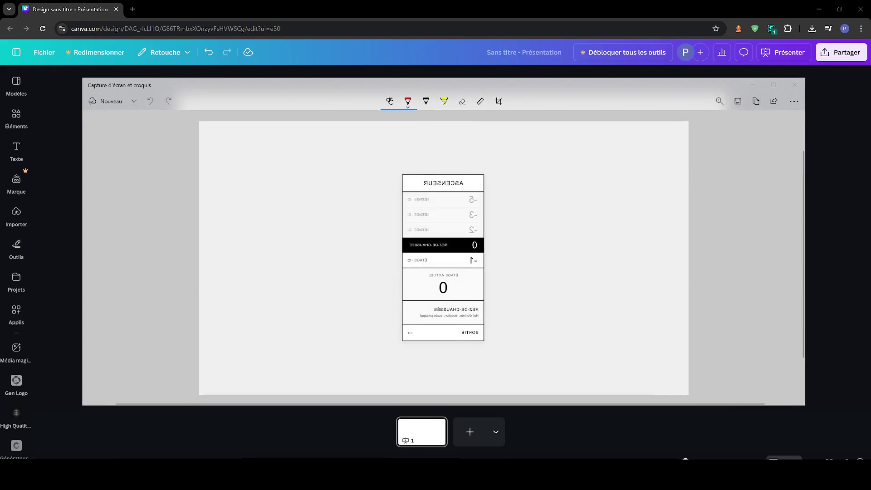
- Capture the Canva canvas and save it over ui-elevator.PNG in Downloads
key("super+shift+s")
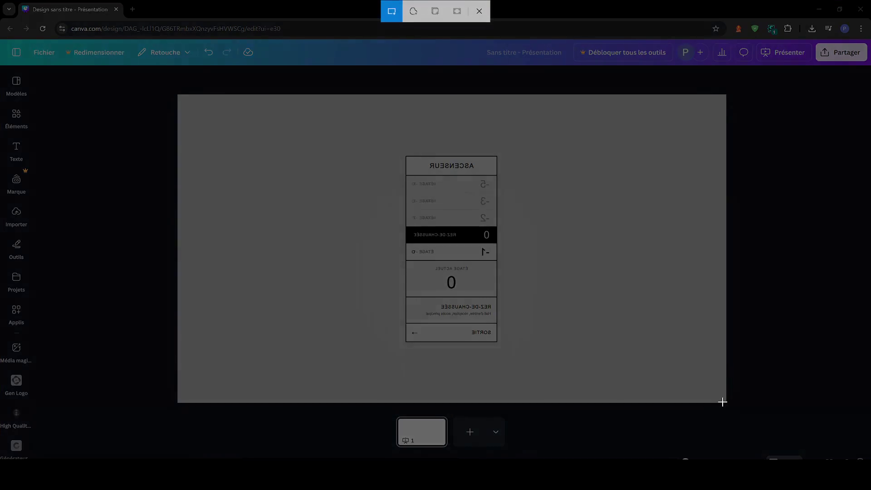
mouse_move(725, 401)
left_mouse_down()
mouse_move(318, 118)
mouse_move(177, 96)
left_mouse_up()
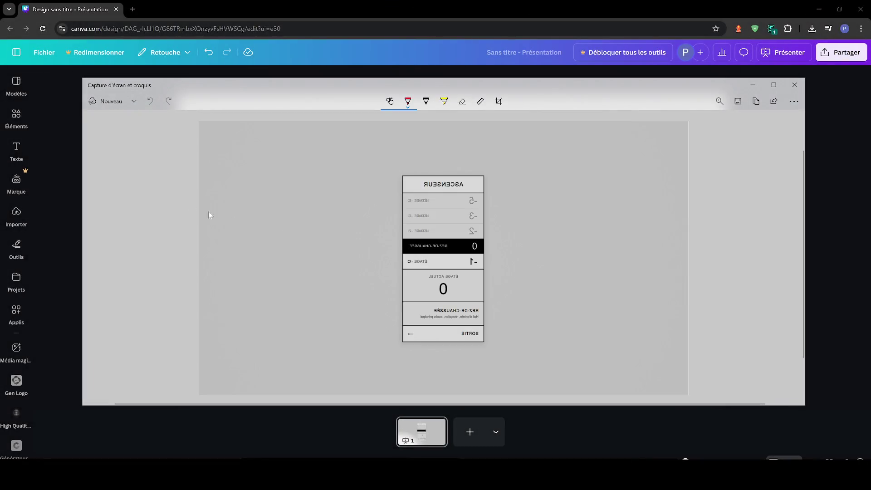
key("ctrl+s")
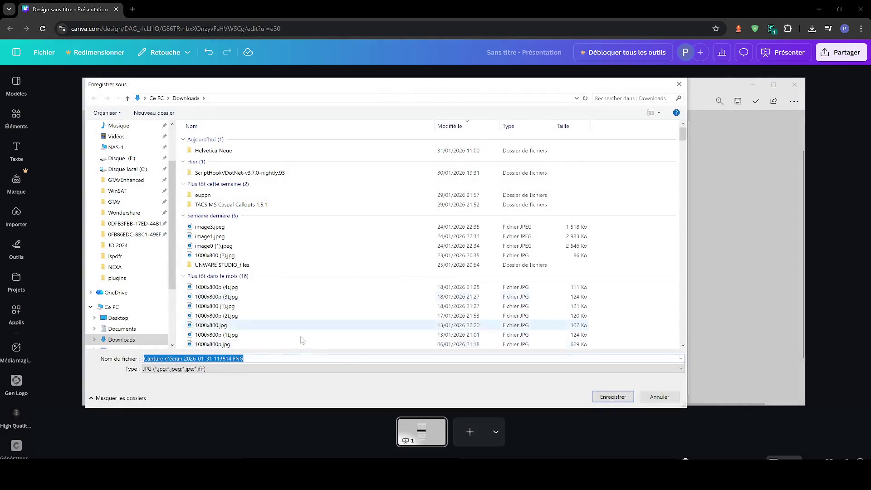
left_click(120, 341)
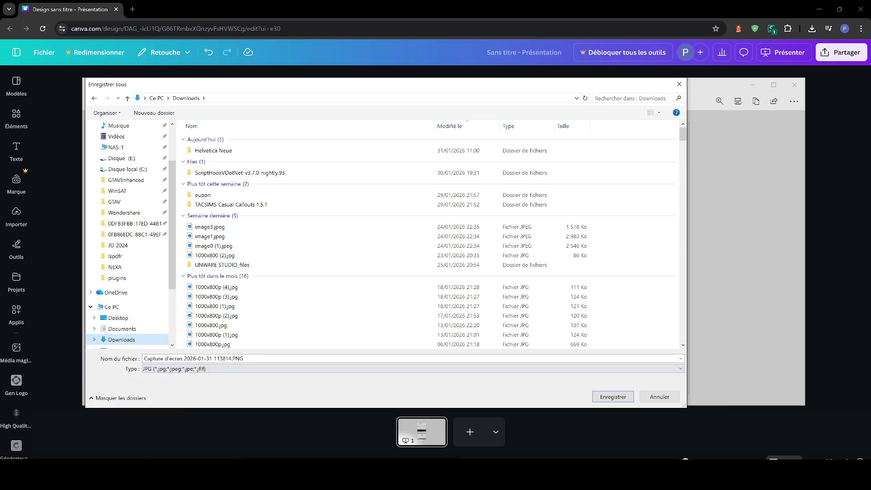
left_click(191, 359)
type("ui-e")
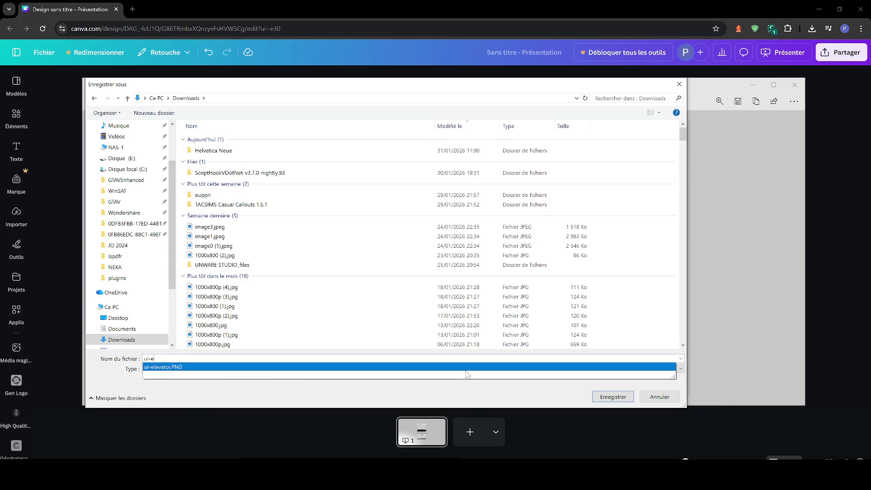
key("Return")
left_click(604, 401)
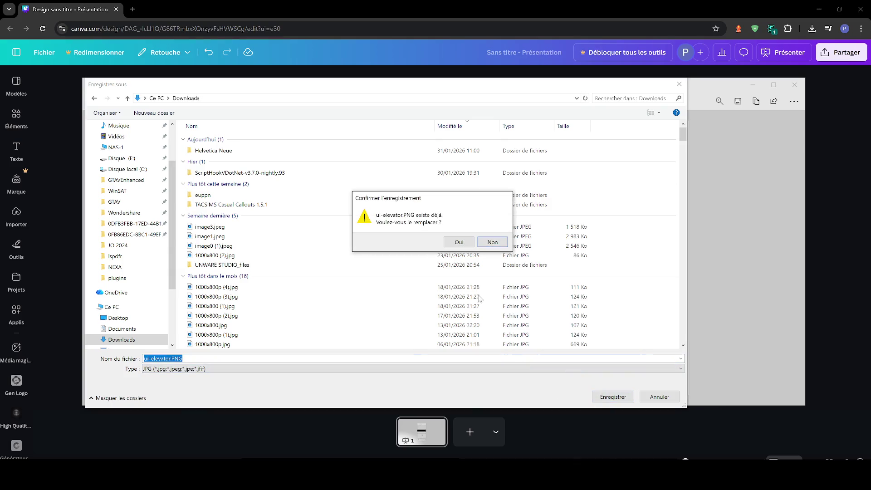
left_click(459, 243)
left_click(820, 12)
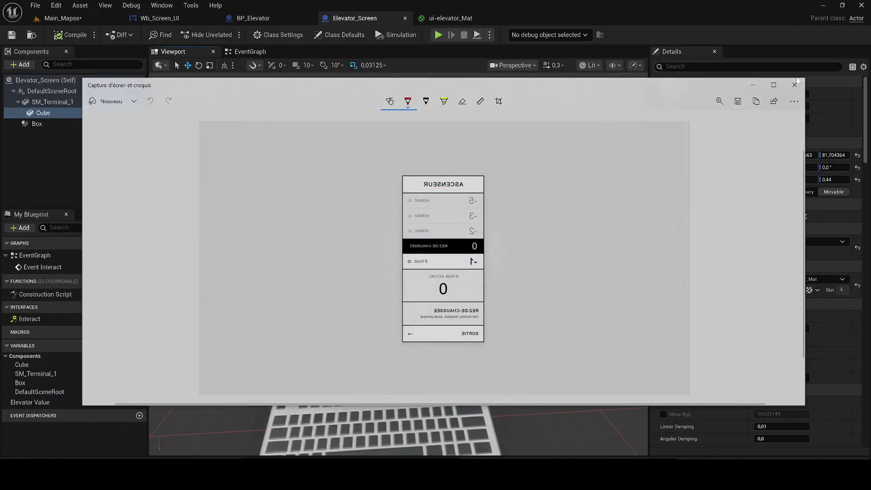
- Reimport the retouched PNG over the ui-elevator texture from the Content Drawer
left_click(795, 84)
key("ctrl+space")
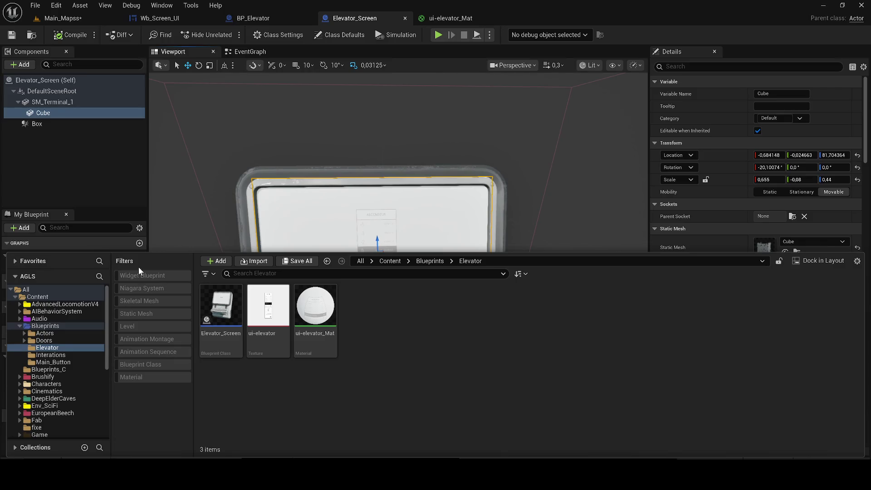
left_click_drag(475, 292, 472, 295)
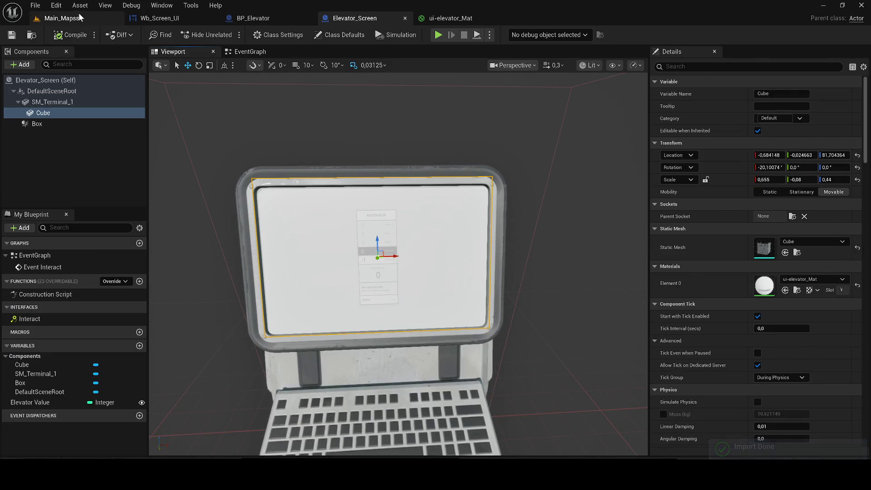
- Play-test Main_Mapss by interacting with the elevator terminal, then bring up ui-elevator_Mat
left_click(75, 17)
key("alt+p")
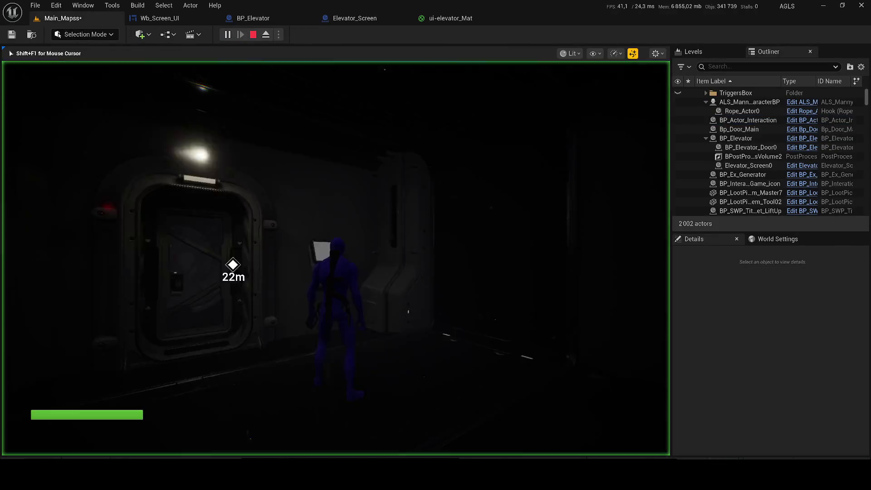
key("e")
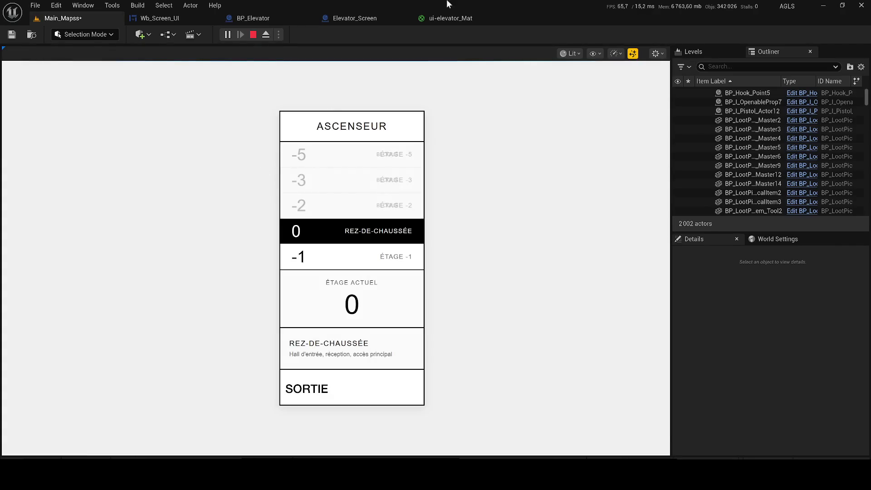
left_click(453, 15)
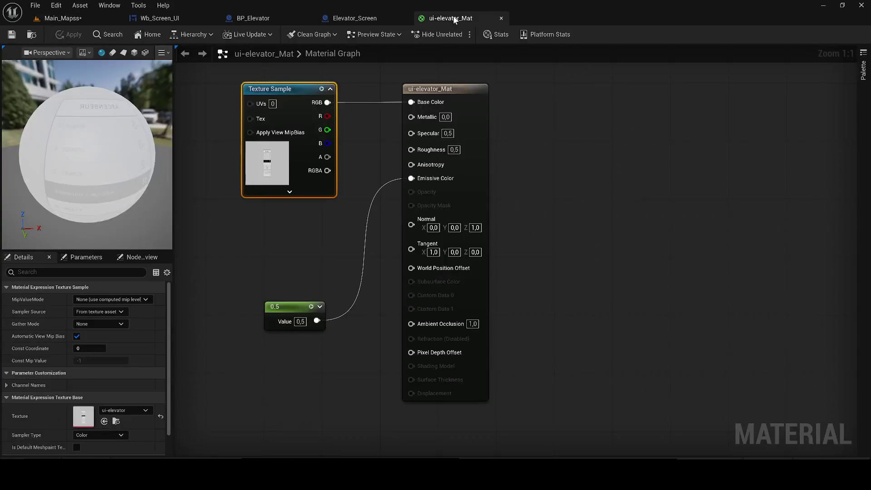
- Delete the 0.5 emissive Constant node from ui-elevator_Mat, then apply and save it
left_click(338, 129)
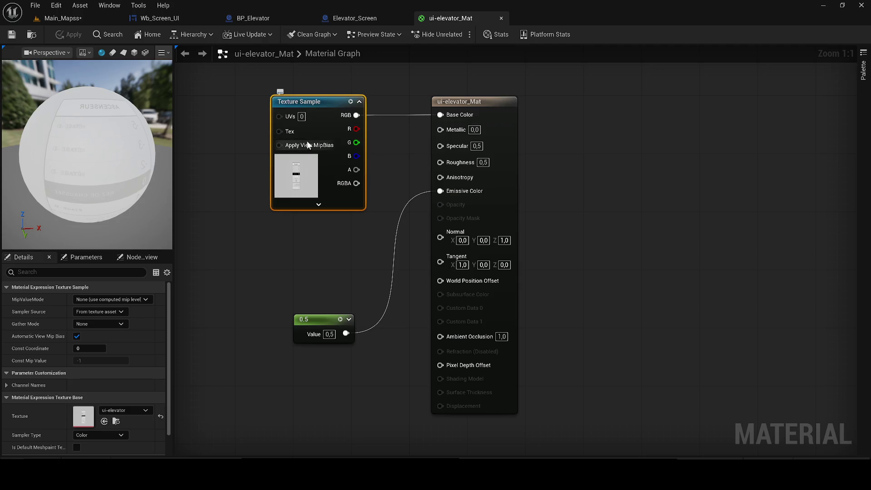
left_click(319, 319)
key("Delete")
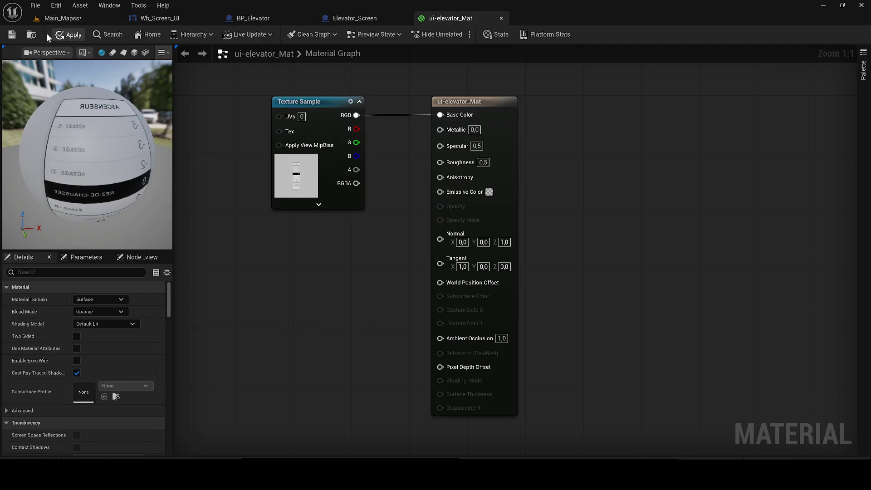
left_click(6, 35)
- Play-test Main_Mapss and interact with the terminal to check the elevator interface
left_click(79, 16)
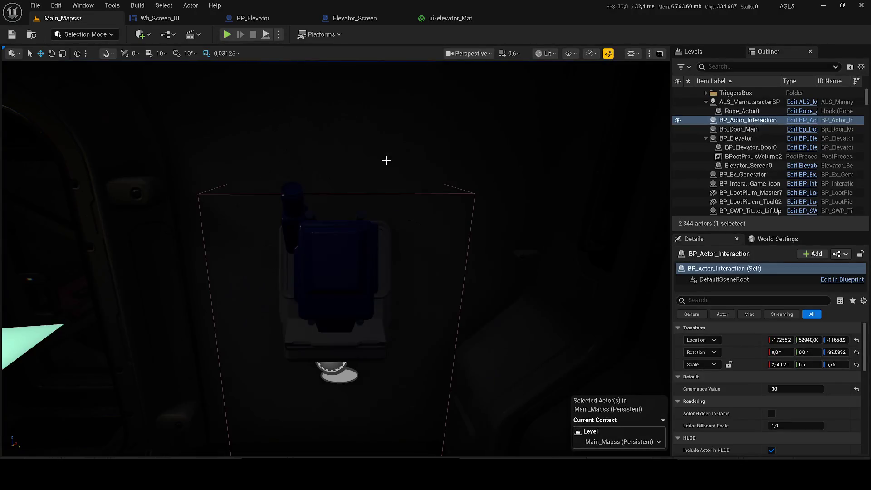
key("alt+p")
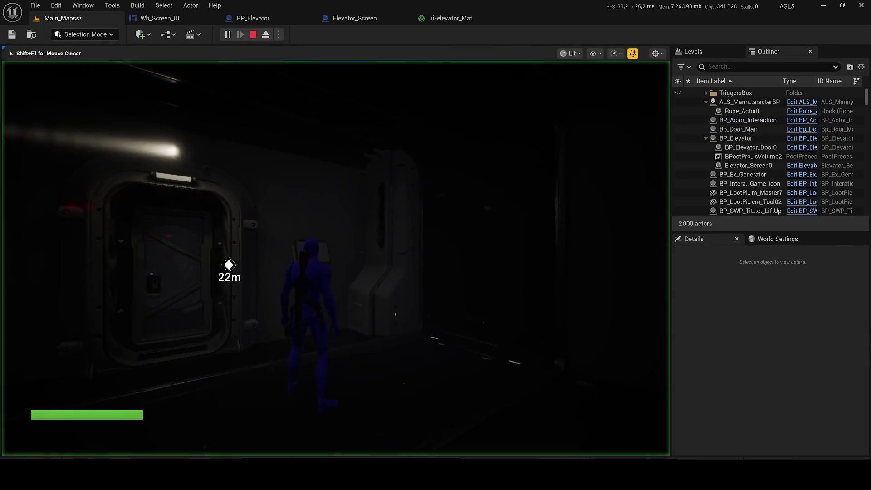
key("e")
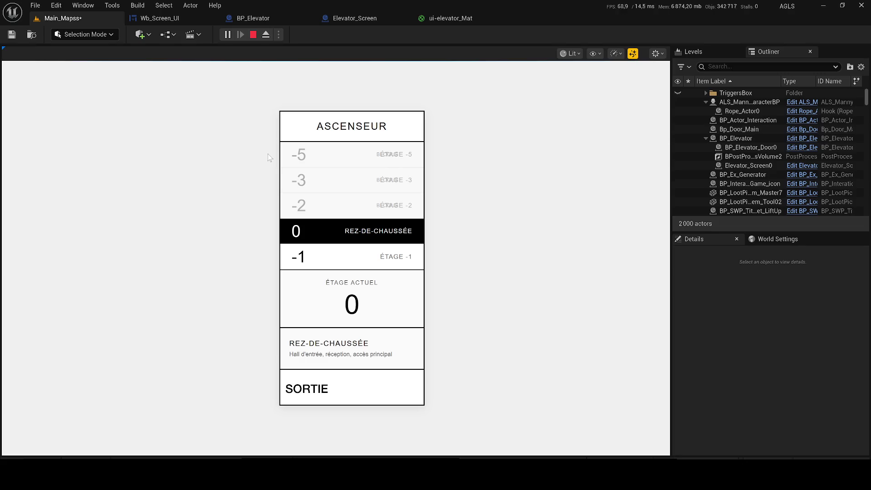
left_click(347, 17)
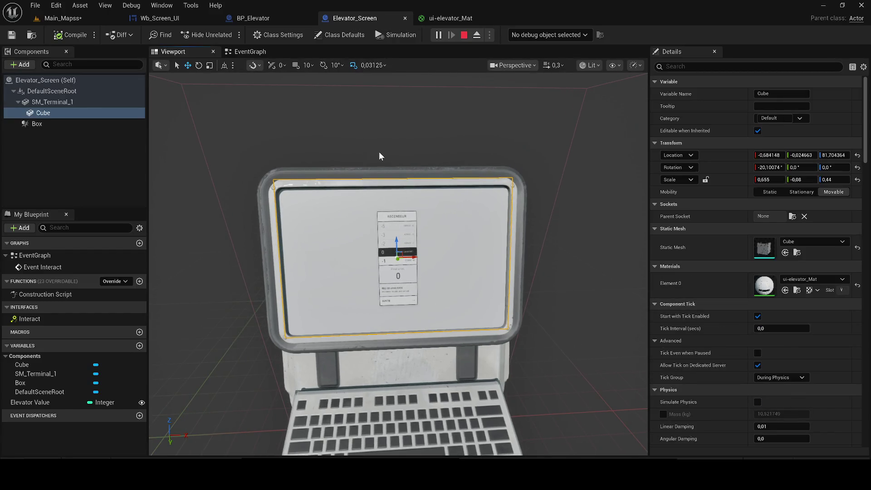
- Return to Elevator_Screen, clear the component selection and open the +Add component list
left_click(83, 16)
left_click(340, 22)
left_click(117, 152)
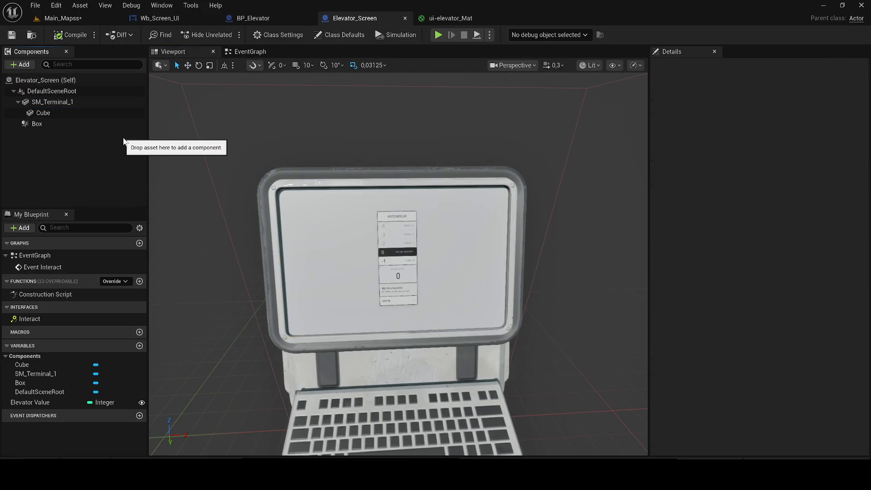
left_click(19, 64)
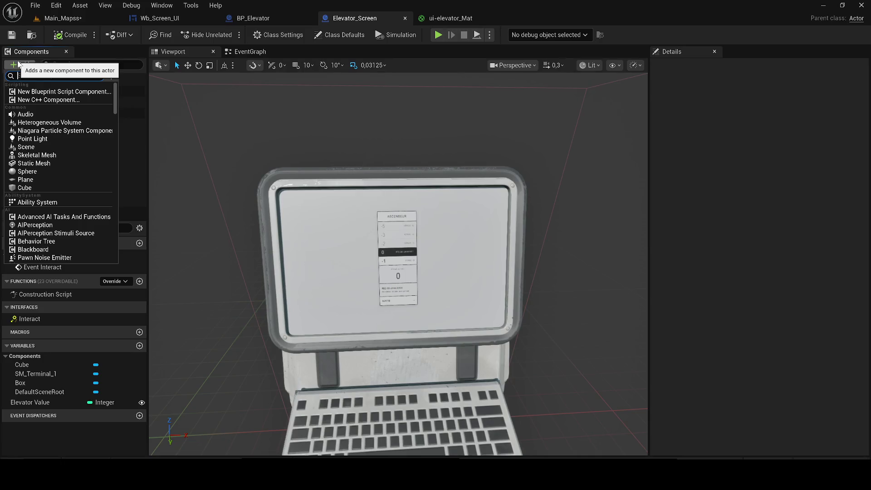
- Add a Widget component named Widget to Elevator_Screen and compile the blueprint
type("wb")
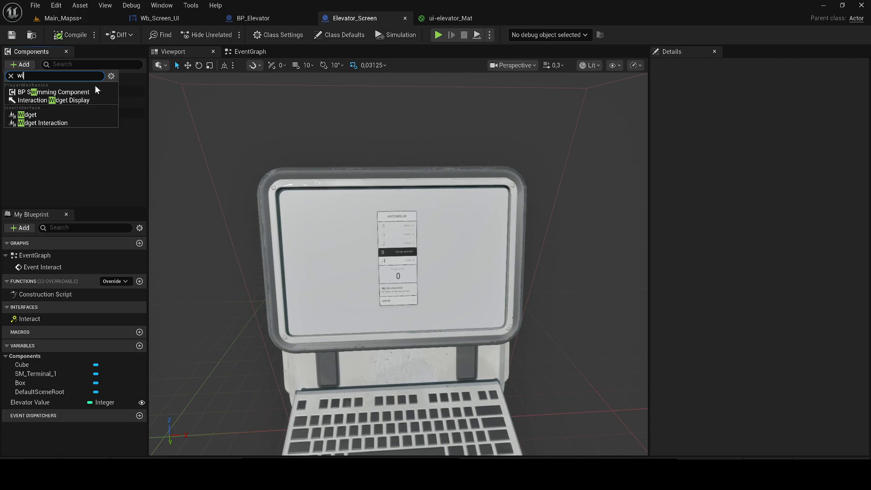
left_click(68, 116)
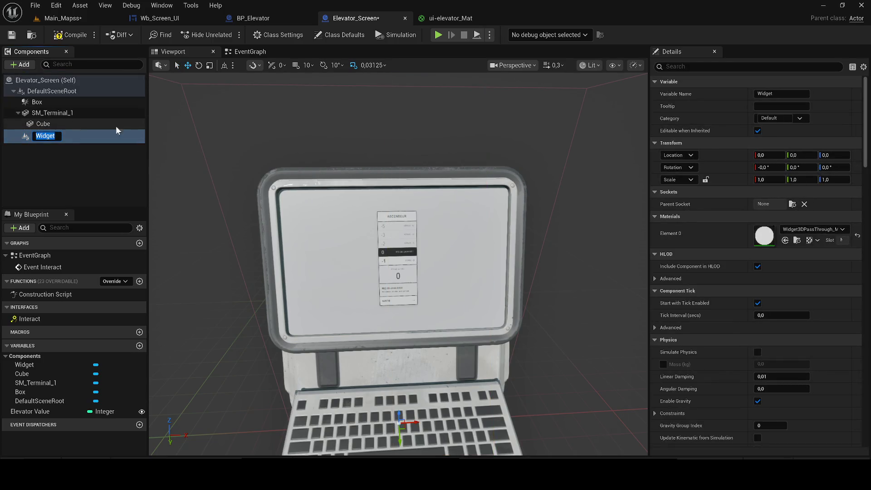
scroll(754, 300, "down", 8)
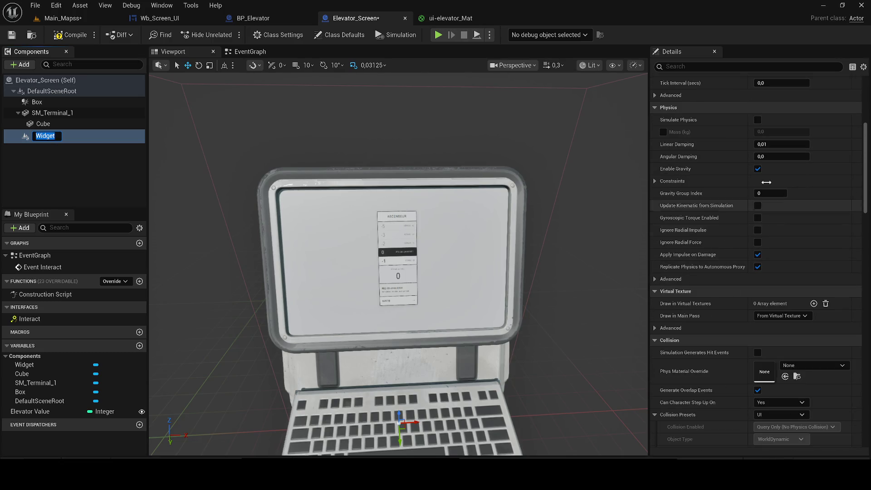
left_click(687, 68)
left_click(68, 34)
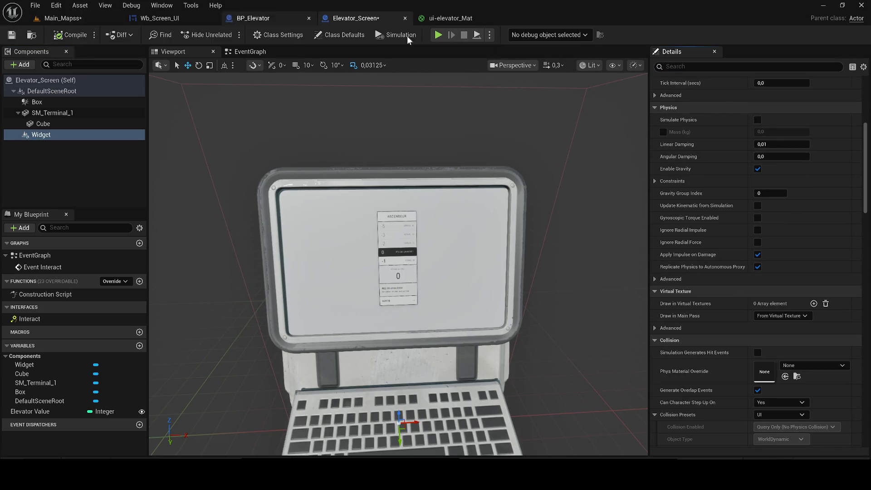
- Collapse the Component Tick, Physics and Collision sections in Details to reach User Interface
scroll(755, 254, "down", 12)
scroll(868, 286, "down", 8)
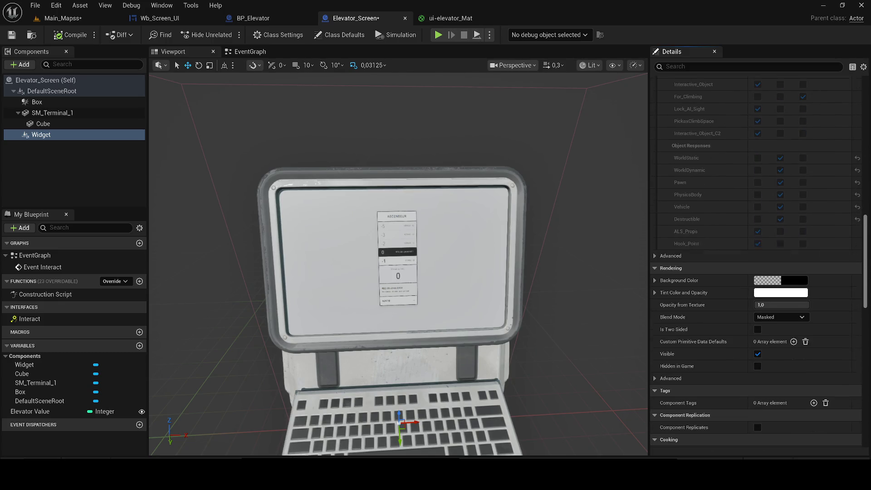
left_click_drag(868, 287, 788, 9)
scroll(699, 202, "down", 2)
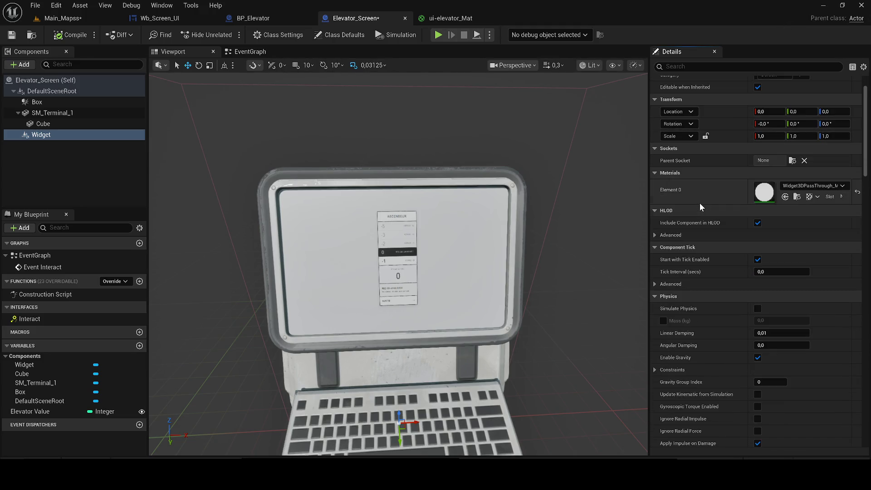
left_click(653, 234)
left_click(654, 236)
left_click(655, 284)
left_click(656, 284)
left_click(655, 296)
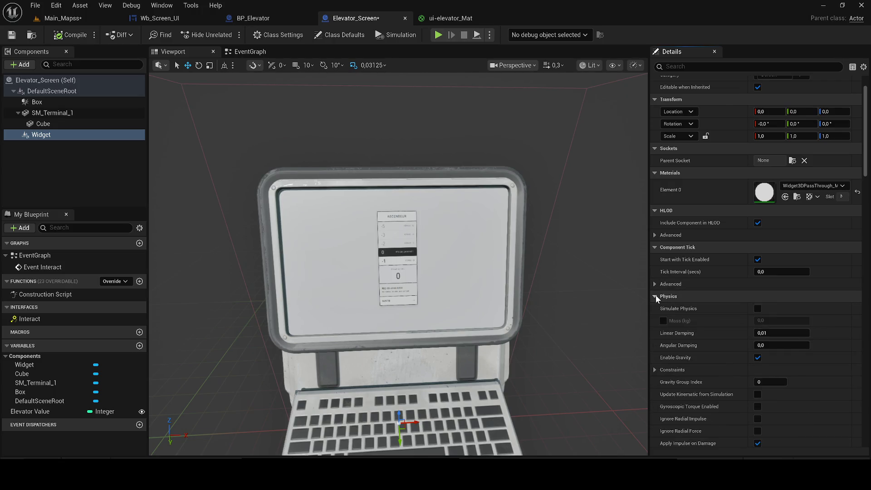
scroll(656, 300, "down", 4)
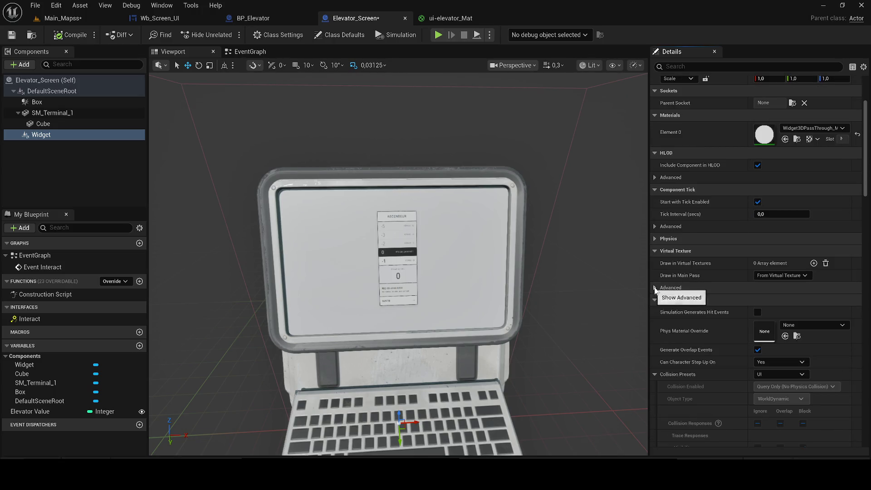
left_click(654, 287)
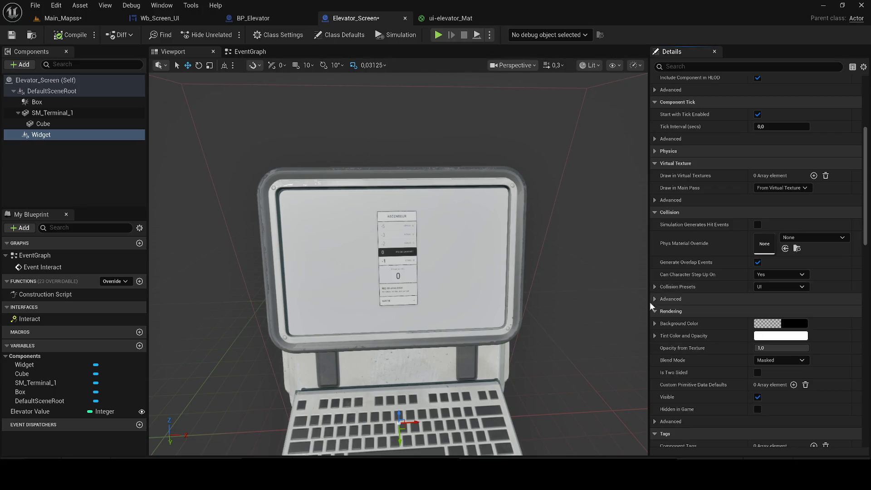
left_click(655, 299)
left_click(656, 298)
scroll(667, 274, "down", 2)
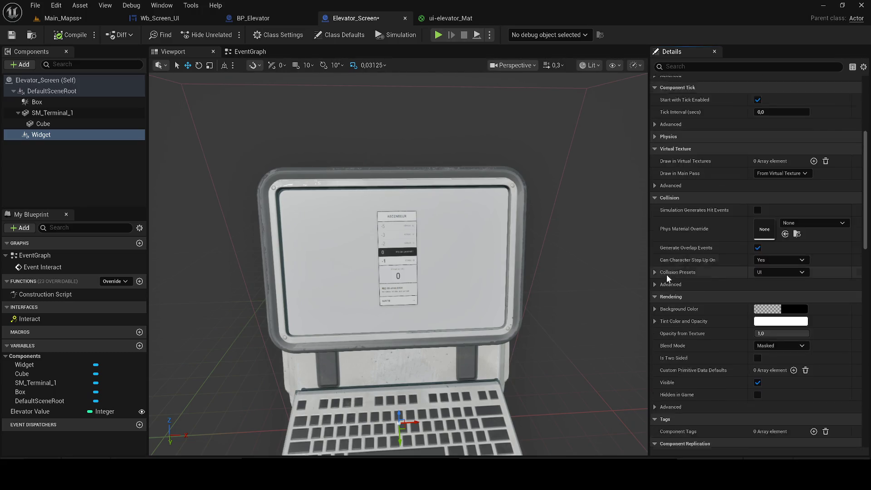
scroll(683, 277, "down", 4)
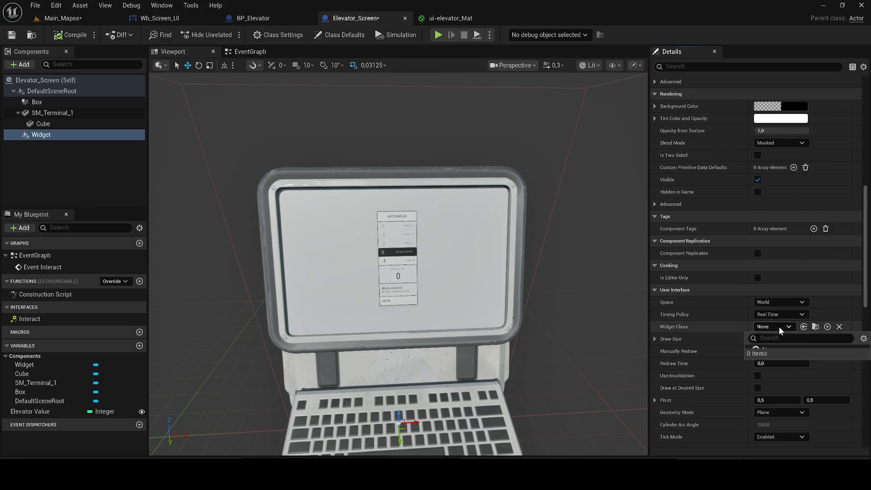
- Set the Widget Class to Wb_Screen_UI by searching 'wb_sc'
left_click(778, 327)
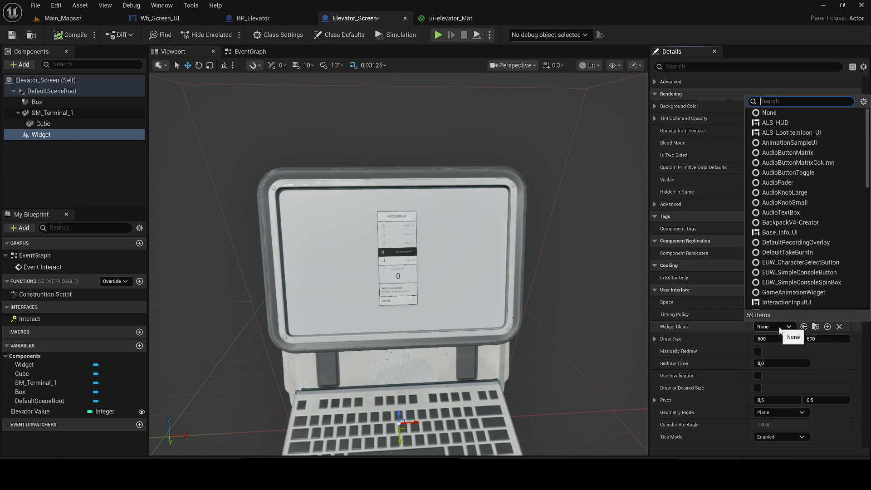
type("wb_s")
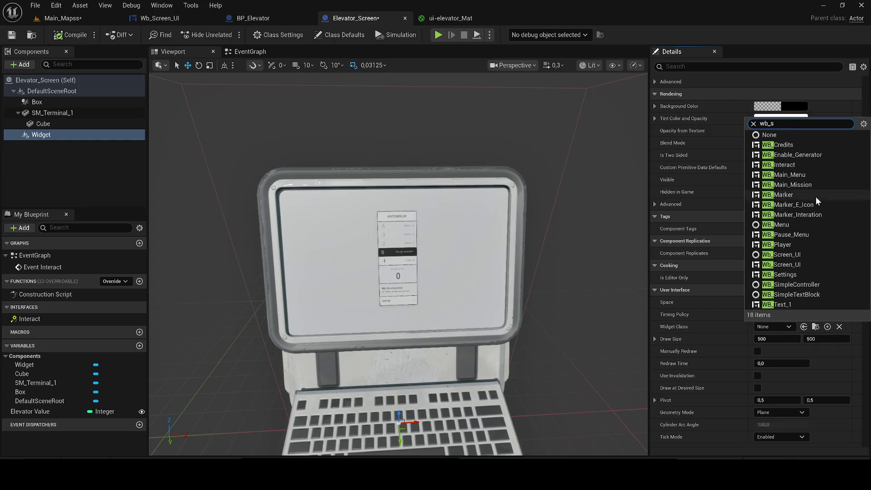
left_click(774, 326)
type("wb_sc")
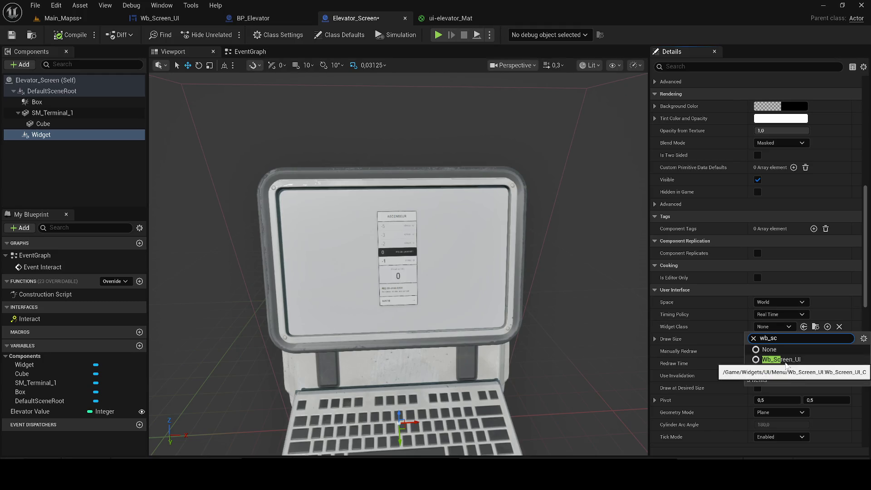
left_click(786, 370)
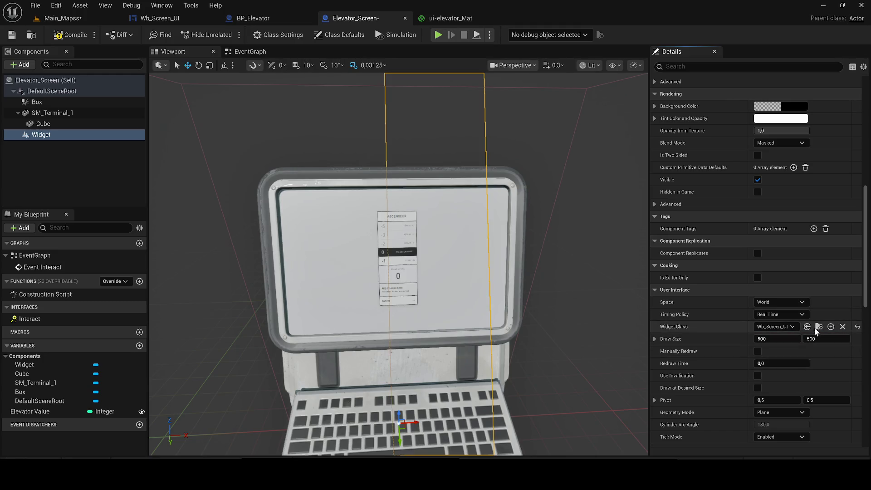
left_click(815, 327)
- Orbit around the terminal and rotate the widget plane to a new orientation
left_click_drag(399, 272, 249, 294)
scroll(291, 289, "up", 3)
key("e")
mouse_move(358, 318)
left_mouse_down()
mouse_move(366, 319)
mouse_move(347, 317)
mouse_move(334, 342)
left_mouse_up()
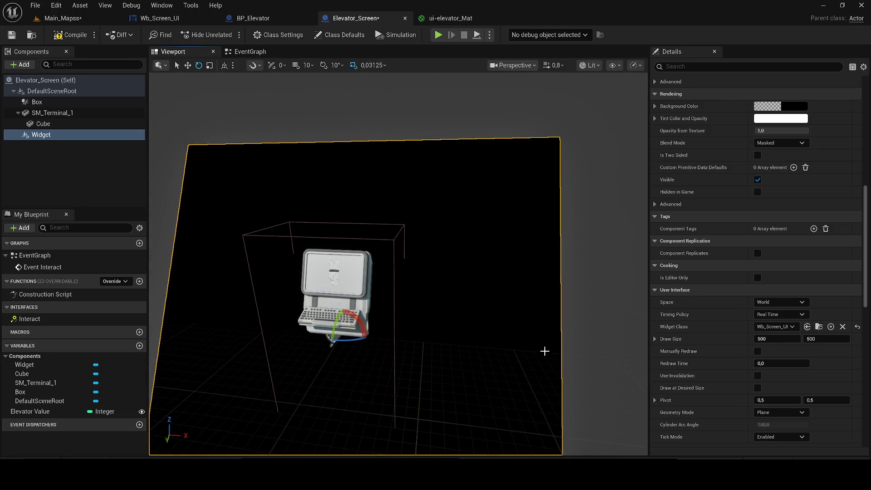
left_click(776, 338)
- Set the widget's Draw Size to 100 by 100
type("100")
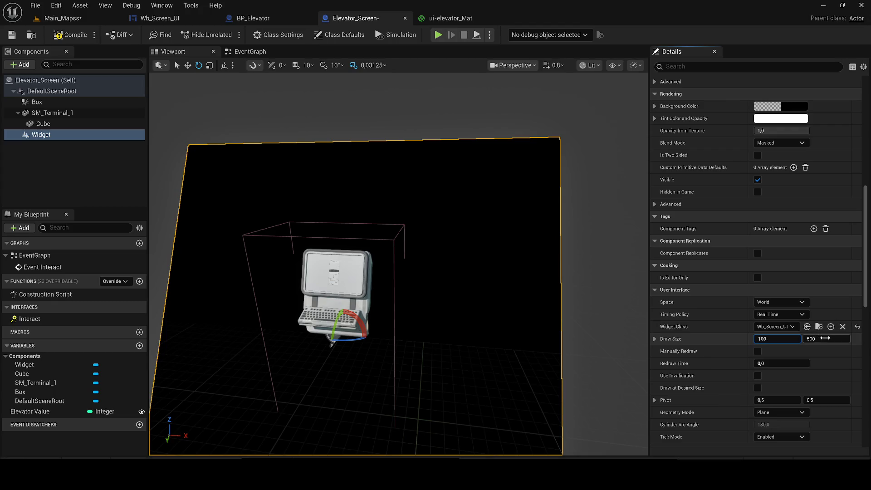
left_click(825, 338)
type("1")
key("Return")
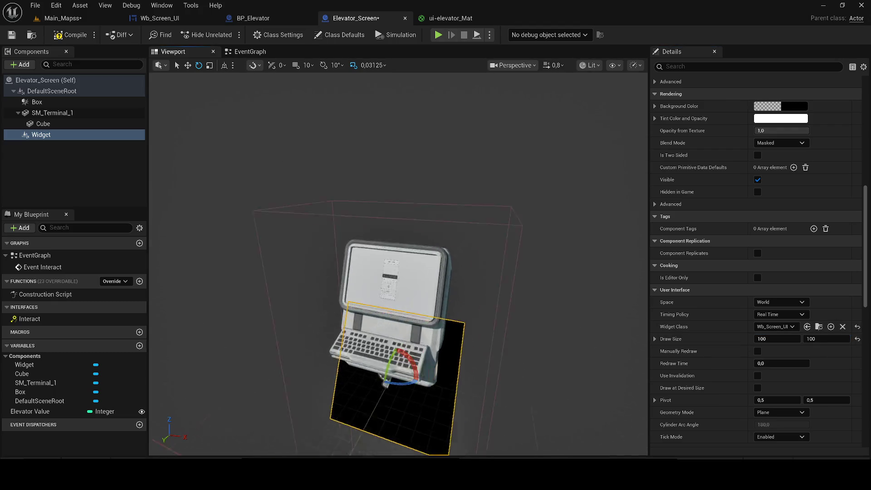
- Move and tilt the widget plane onto the terminal's monitor and frame it face-on
scroll(413, 355, "up", 3)
mouse_move(382, 337)
left_mouse_down()
mouse_move(389, 255)
mouse_move(368, 264)
mouse_move(377, 198)
mouse_move(387, 206)
mouse_move(398, 196)
left_mouse_up()
key("e")
key("r")
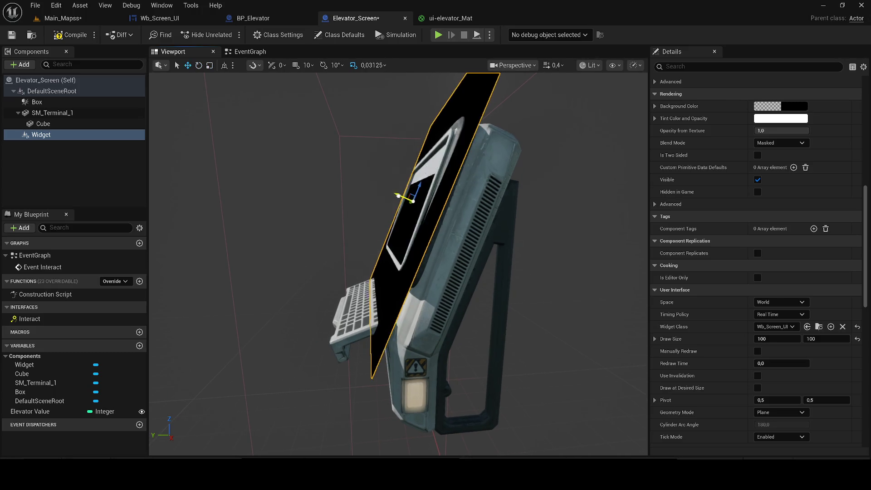
left_click_drag(389, 201, 384, 199)
key("w")
key("f")
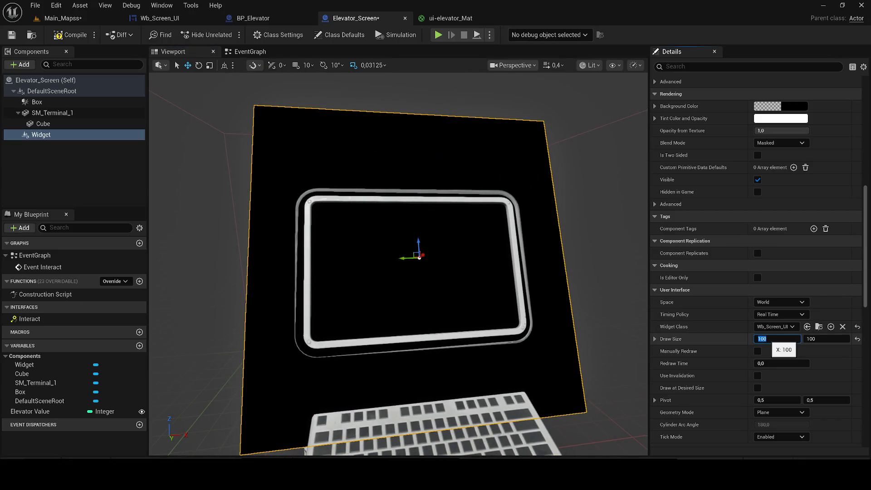
- Step the draw height down from 80 until the Draw Size reaches 70 by 45
type("80")
left_click(812, 339)
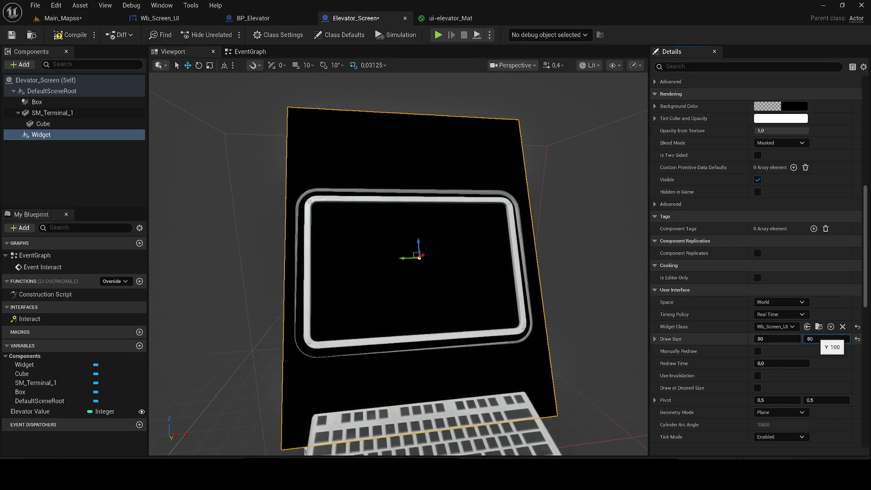
key("Return")
key("Return")
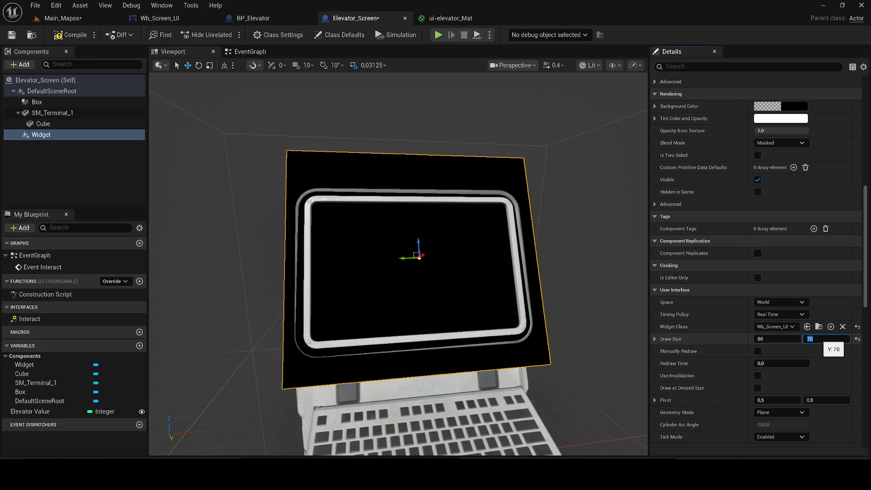
type("70")
type("60")
key("Return")
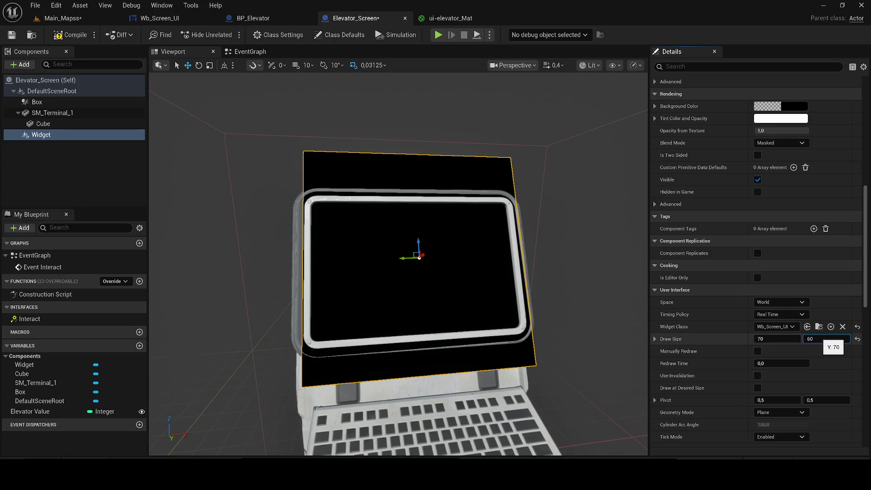
key("Return")
type("50")
key("Return")
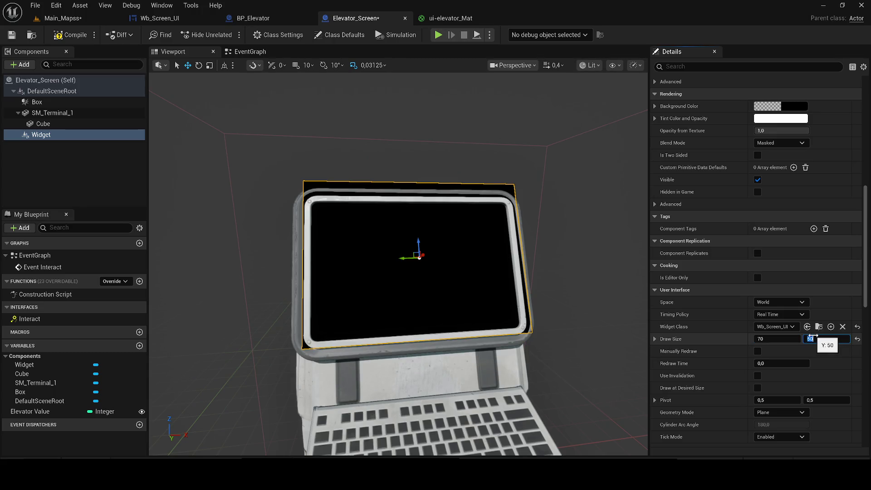
type("40")
key("Return")
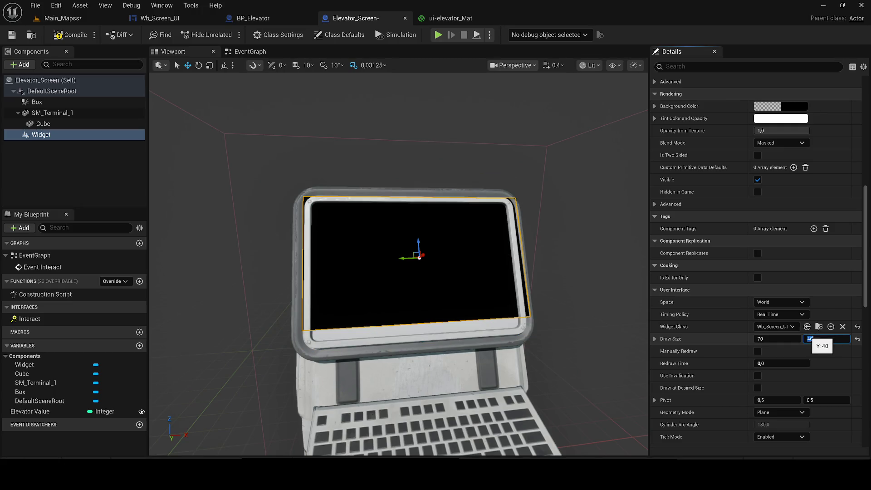
key("Return")
scroll(572, 190, "up", 5)
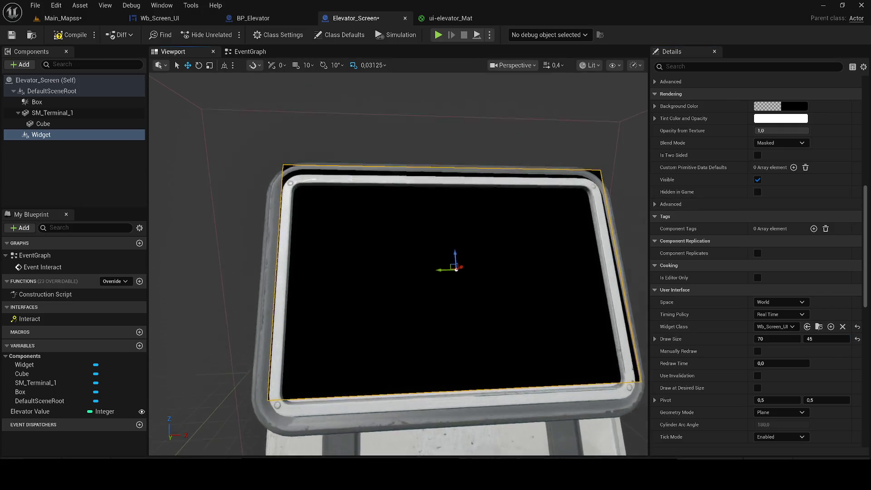
mouse_move(466, 259)
left_mouse_down()
mouse_move(433, 237)
mouse_move(346, 248)
mouse_move(294, 222)
mouse_move(327, 248)
left_mouse_up()
scroll(400, 247, "down", 4)
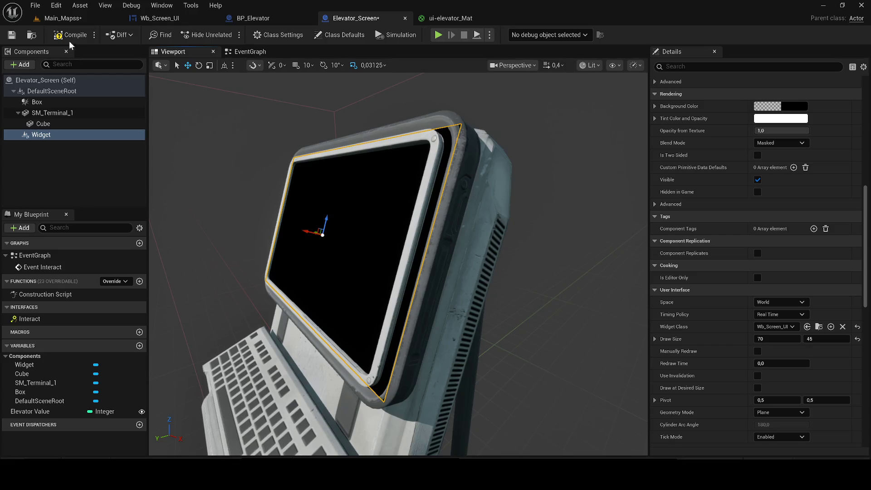
left_click(62, 18)
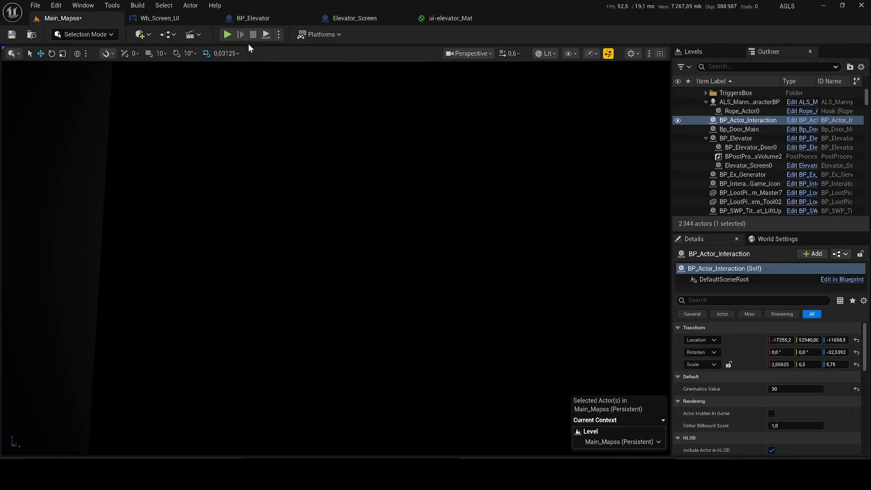
- Play-test the terminal interaction in Main_Mapss, then go back to Elevator_Screen
key("alt+p")
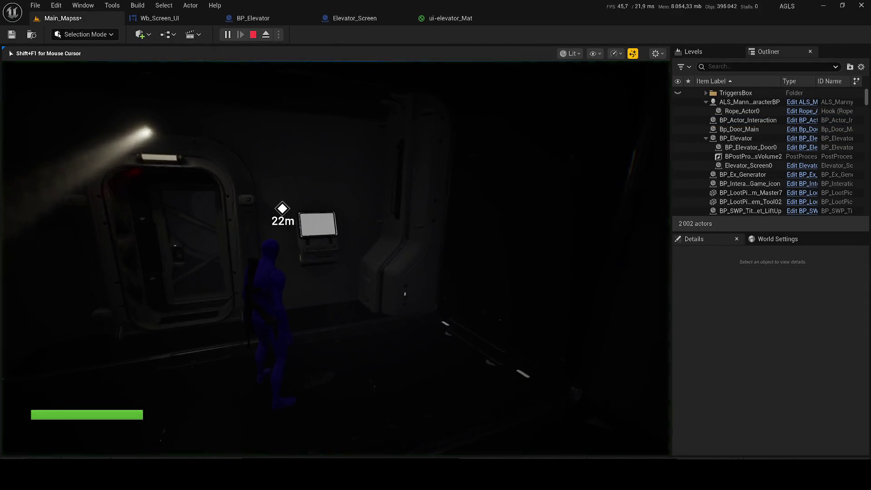
key("e")
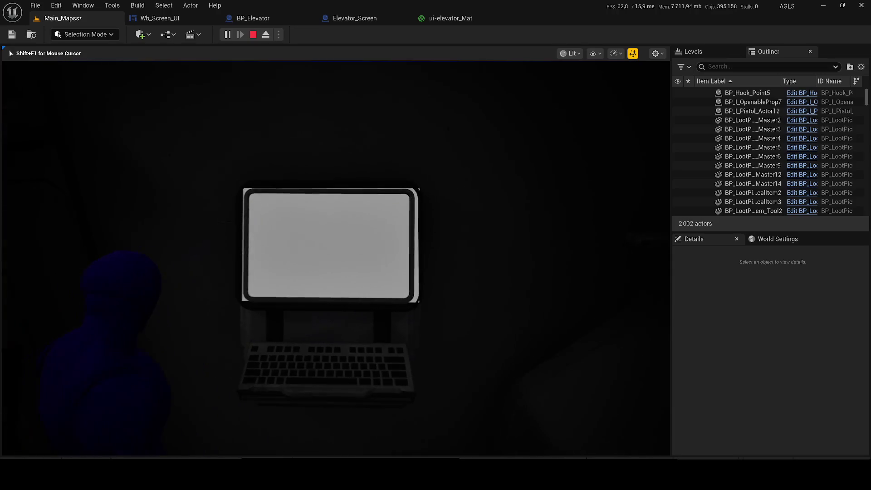
key("Escape")
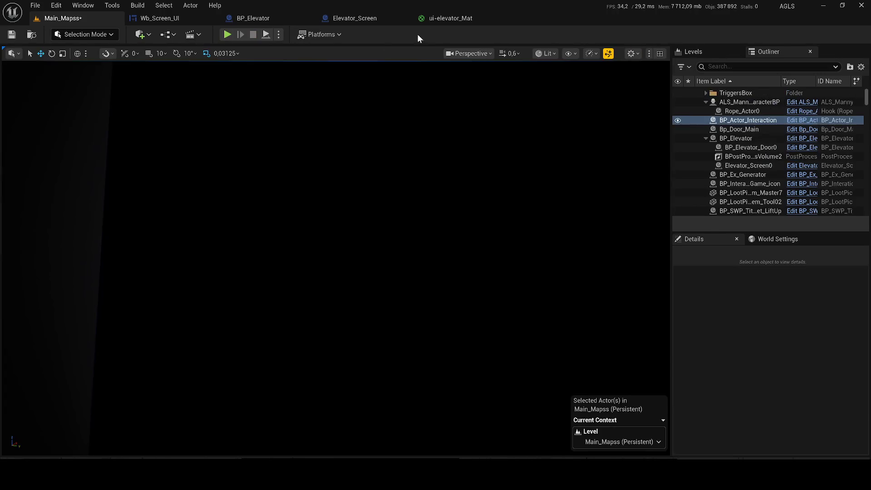
left_click(449, 18)
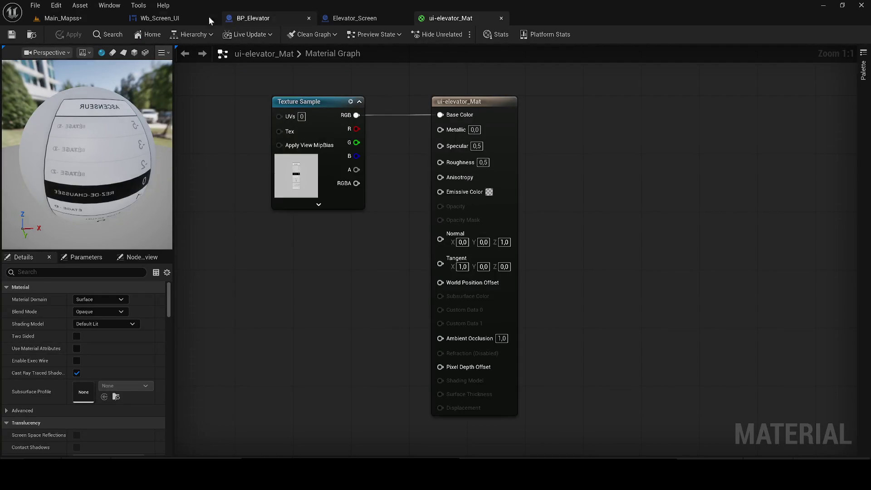
left_click(208, 17)
left_click(388, 18)
- Set the Widget component's Space to Screen
scroll(390, 153, "up", 4)
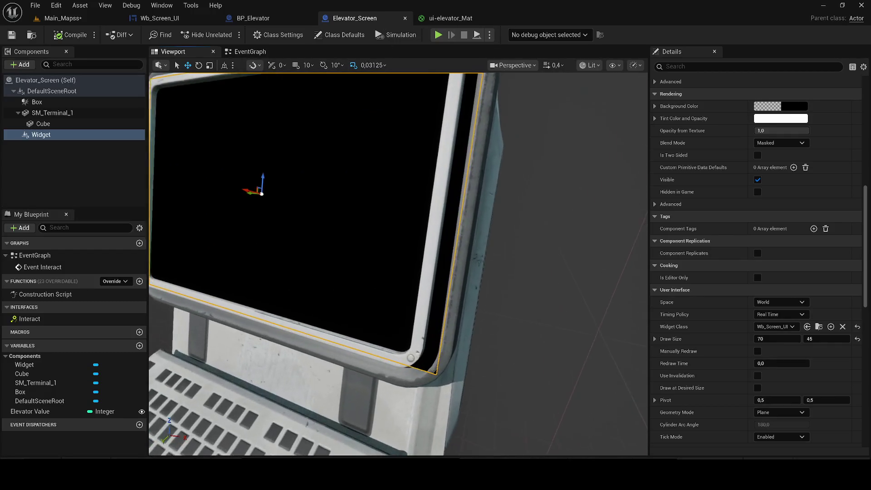
left_click(779, 302)
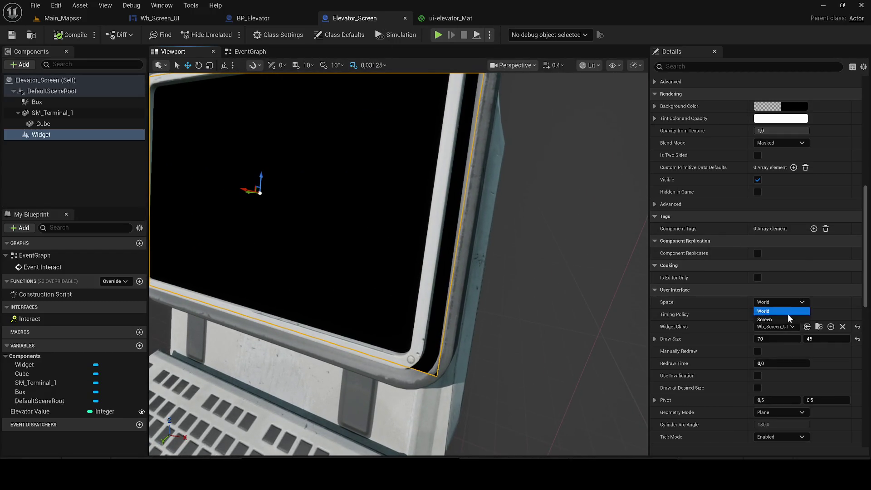
left_click(768, 313)
scroll(486, 223, "down", 5)
left_click_drag(486, 223, 458, 182)
- Delete the Cube component from Elevator_Screen and select the Widget component
left_click(52, 114)
left_click(51, 122)
key("Delete")
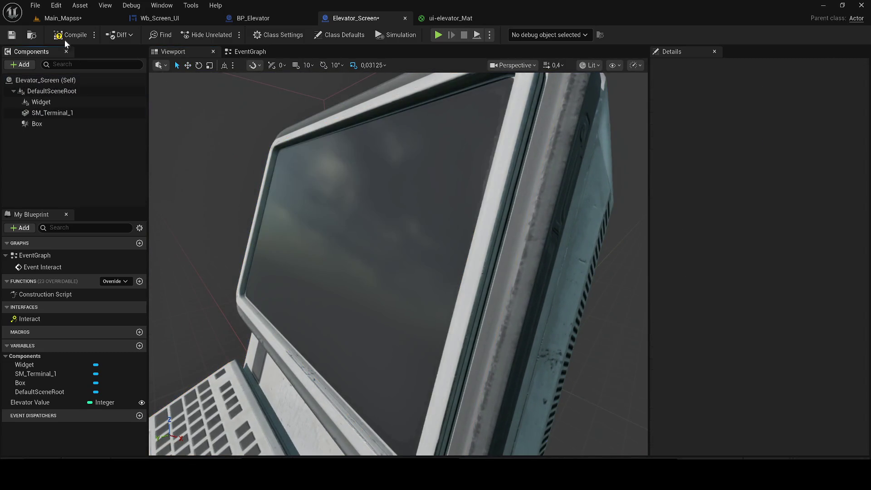
left_click(40, 102)
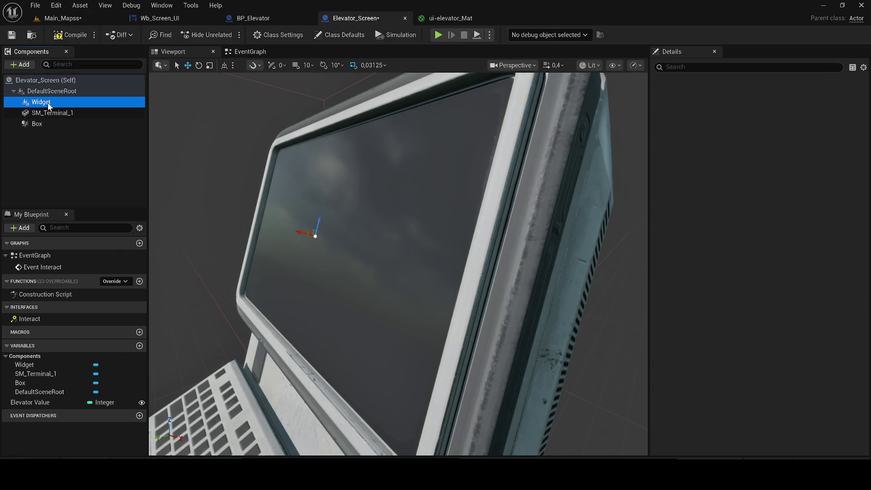
left_click(66, 20)
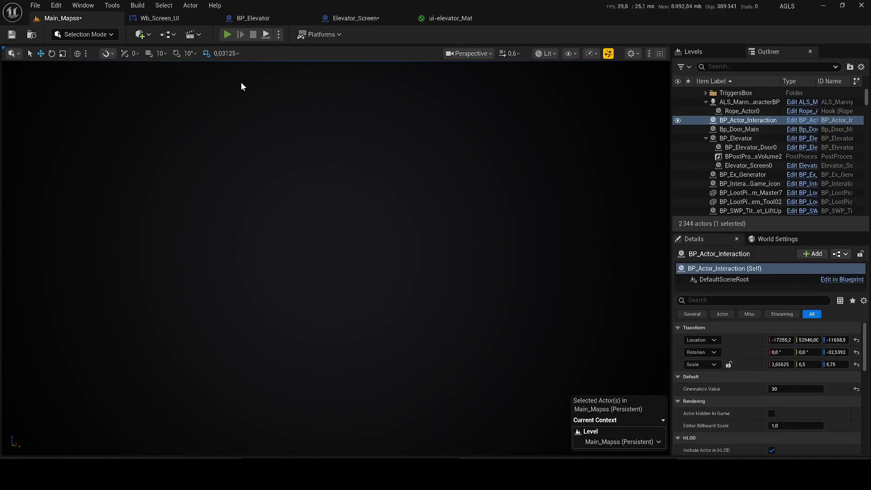
- After a brief play test, undo in Elevator_Screen to restore the Cube component
key("alt+p")
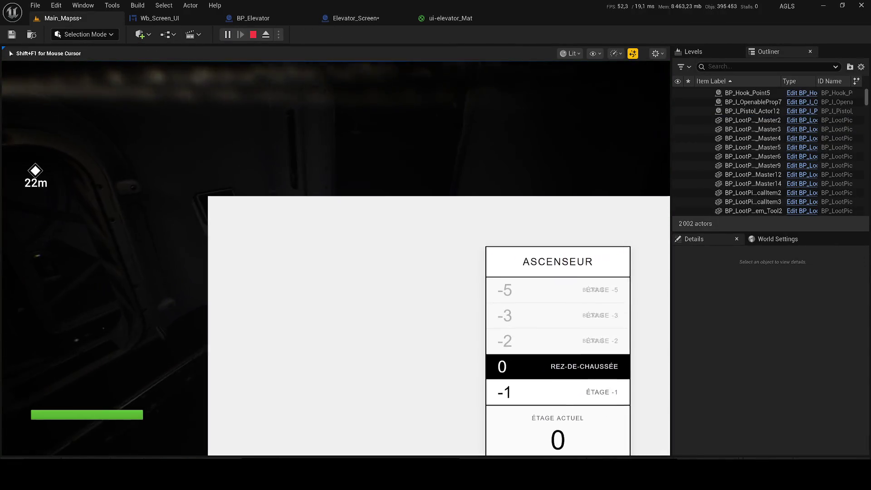
key("Escape")
left_click(359, 18)
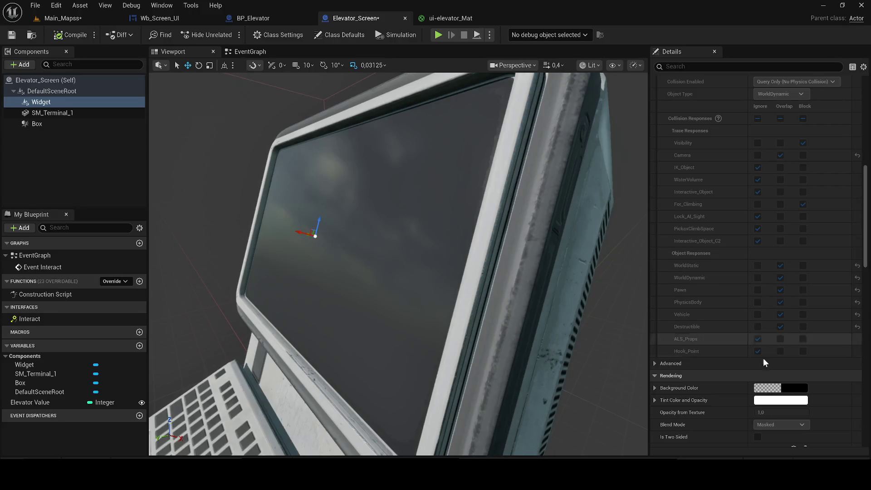
left_click(276, 21)
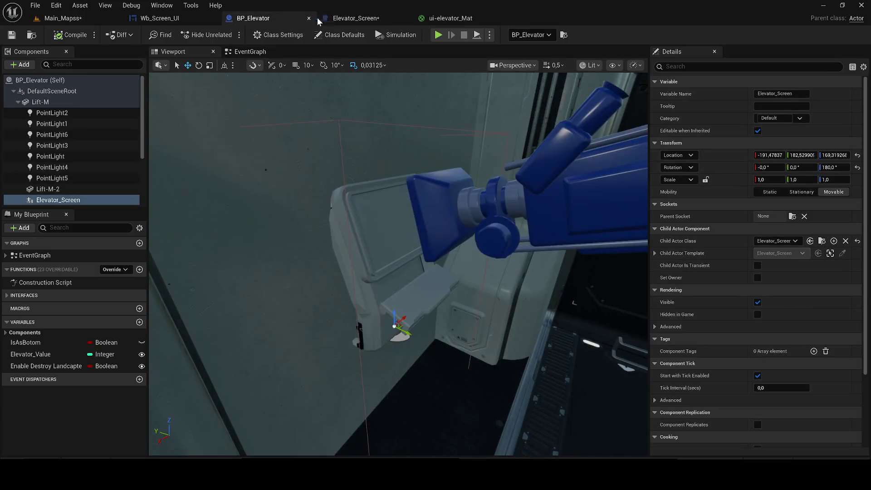
left_click(358, 19)
key("f")
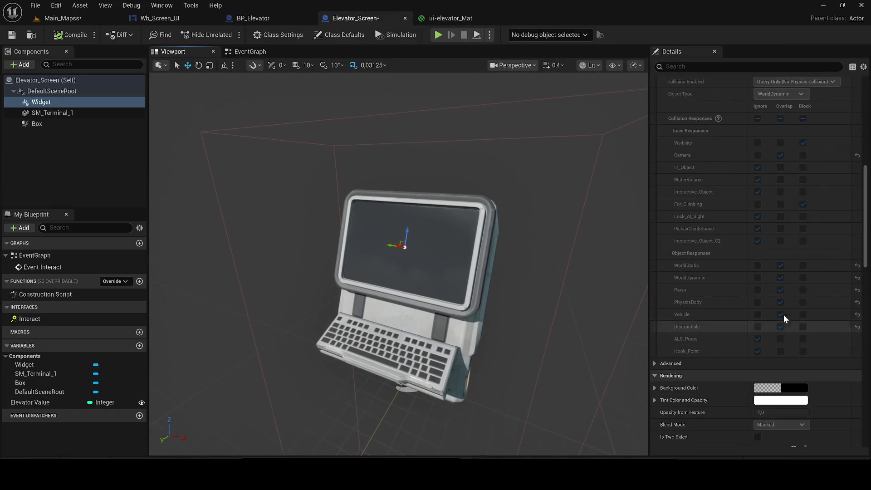
key("ctrl+z")
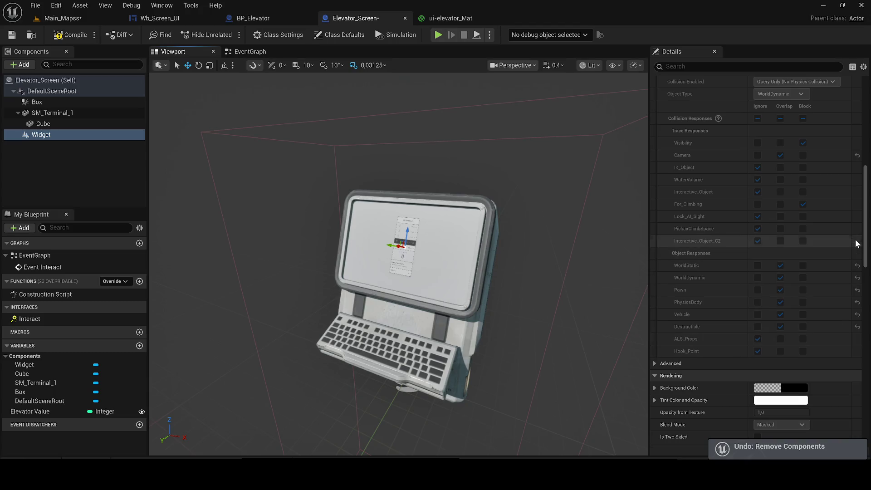
- Keep the collision preset at UI and set the Widget's Space to World
mouse_move(866, 238)
left_mouse_down()
mouse_move(865, 247)
mouse_move(866, 236)
left_mouse_up()
scroll(673, 207, "up", 5)
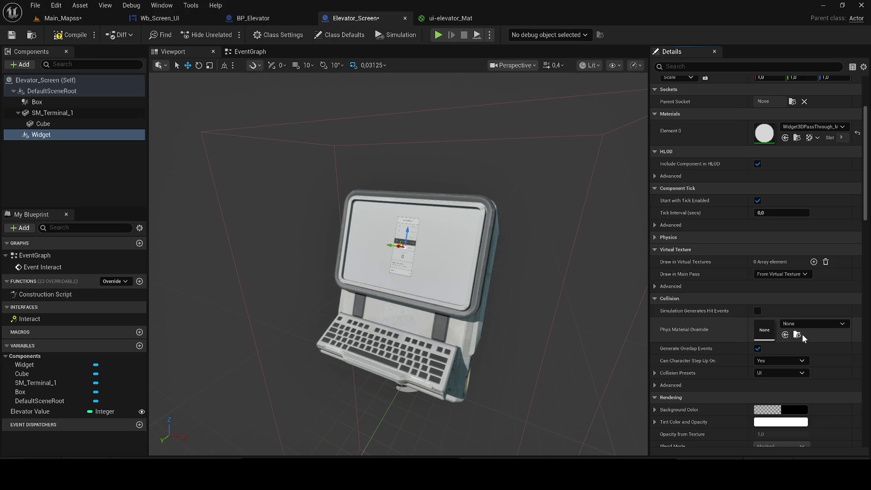
left_click(777, 371)
left_click(777, 371)
scroll(815, 334, "down", 5)
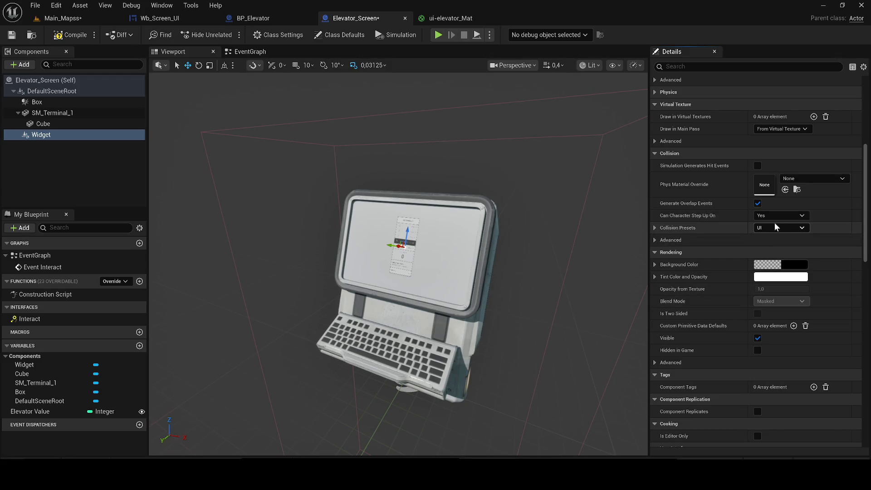
scroll(773, 222, "down", 3)
left_click(776, 243)
left_click(777, 253)
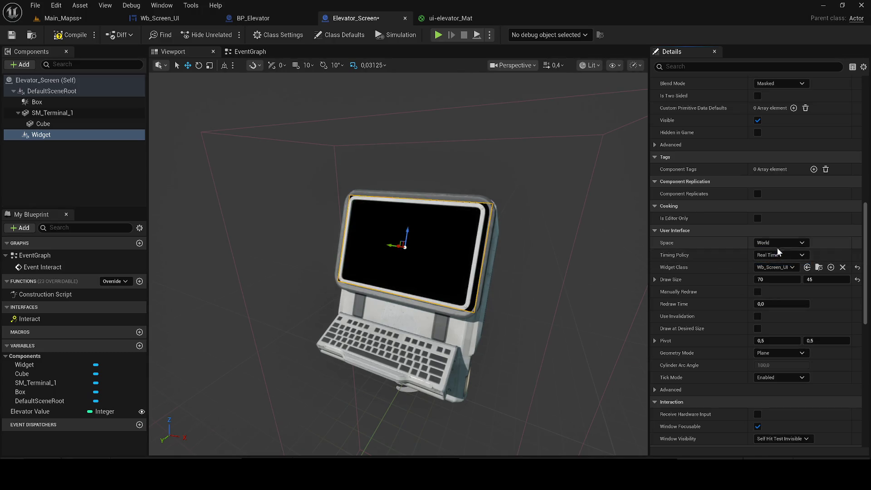
left_click(104, 21)
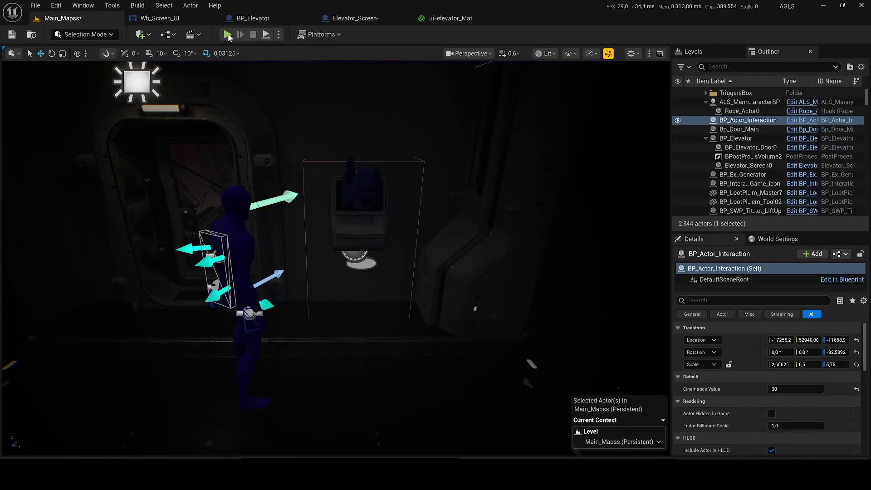
- Play the level and exit the elevator interface with the SORTIE button
key("alt+p")
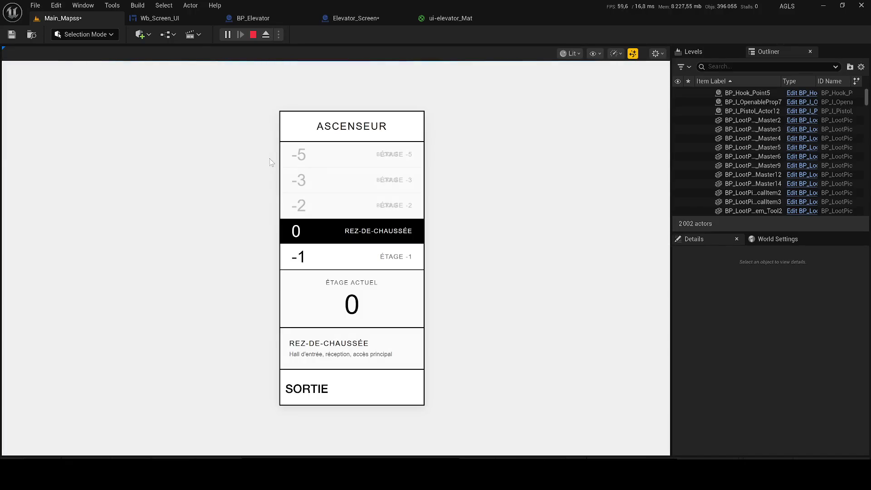
left_click(312, 391)
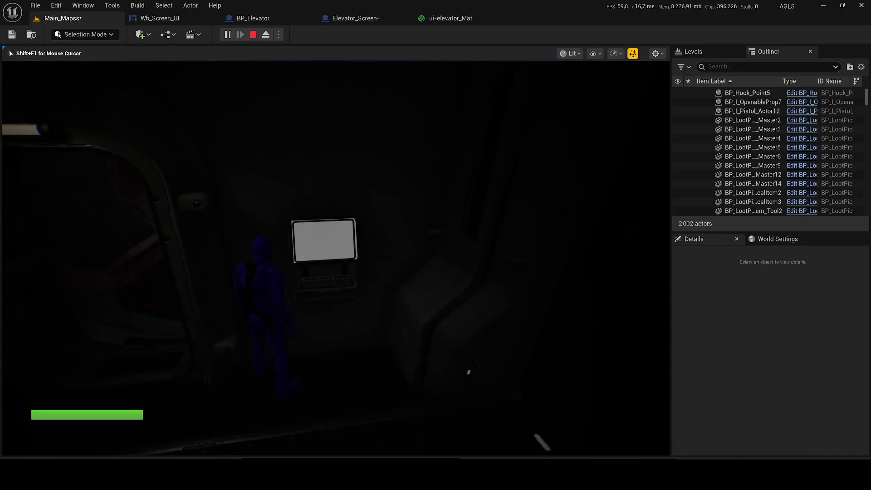
key("Escape")
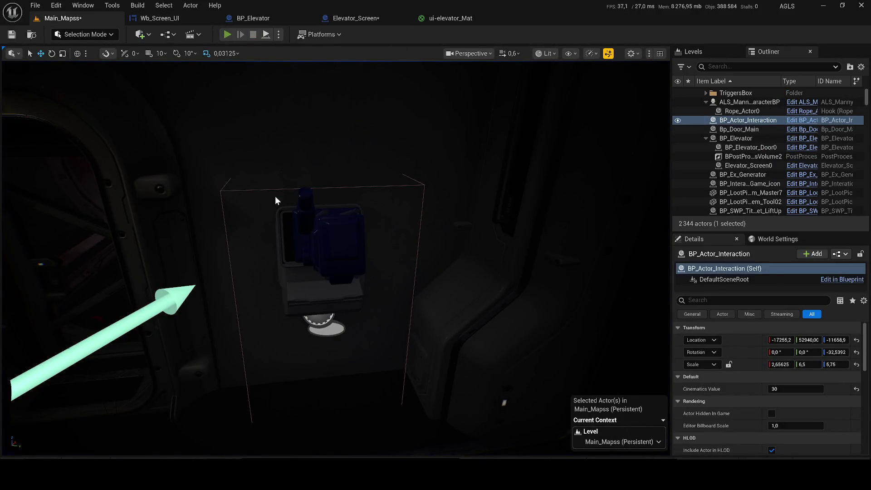
- Replay, walk to the wall terminal and reopen the ASCENSEUR interface
key("alt+p")
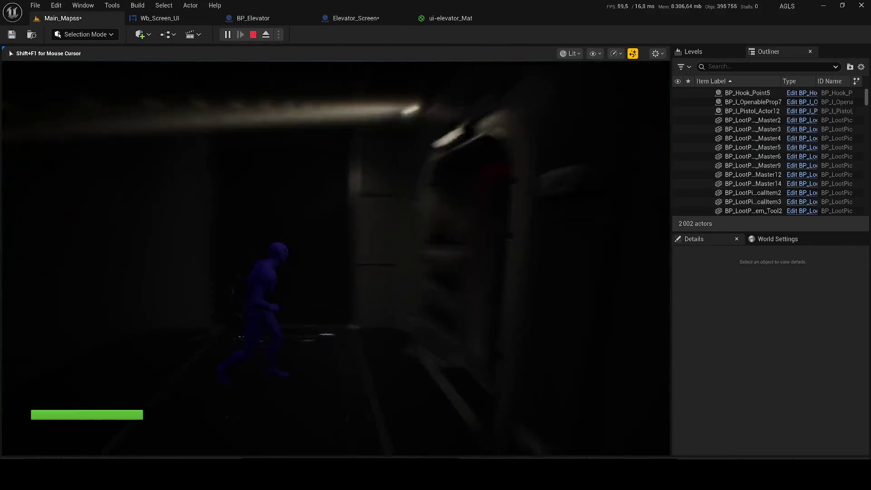
key("w")
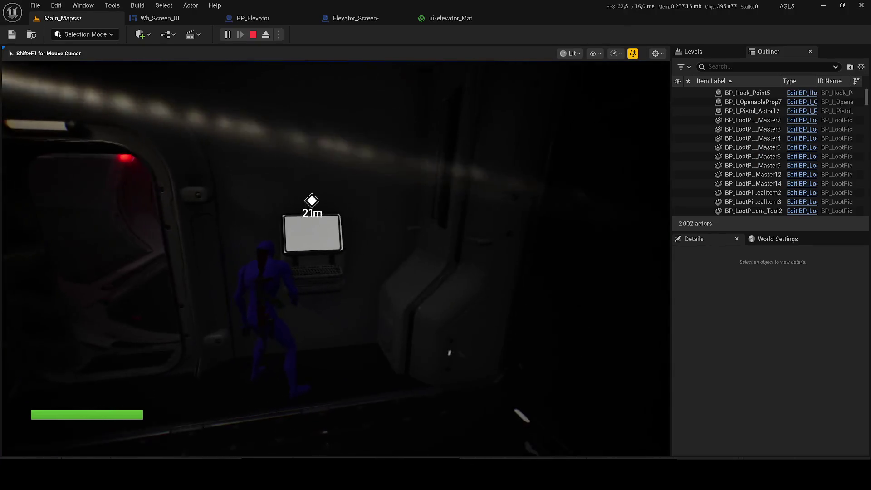
key("e")
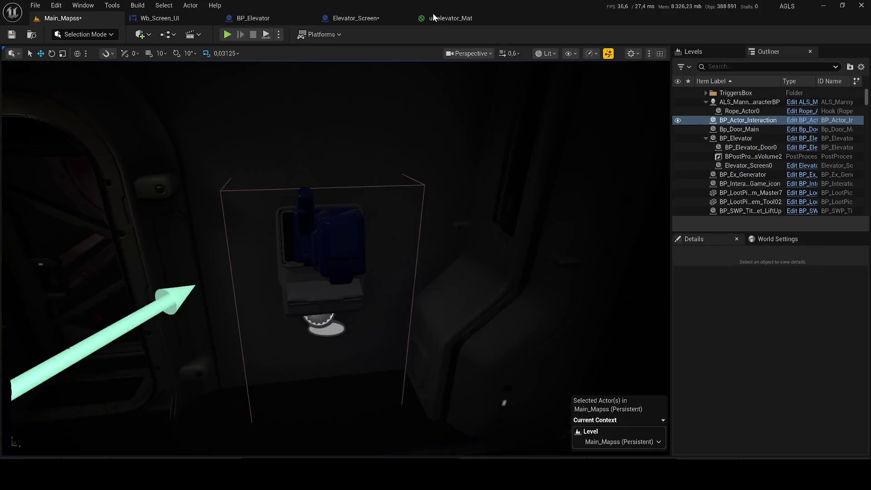
left_click(435, 17)
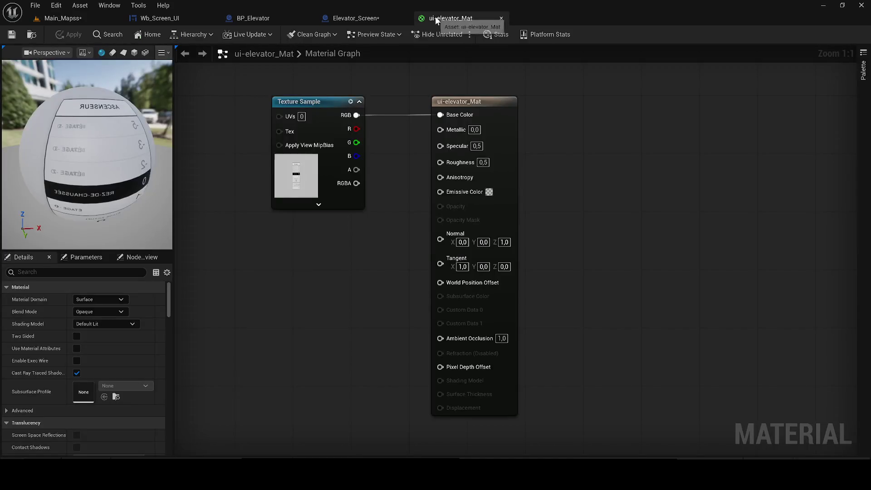
- Shrink the screen widget to fit the terminal display and save Elevator_Screen
left_click(254, 17)
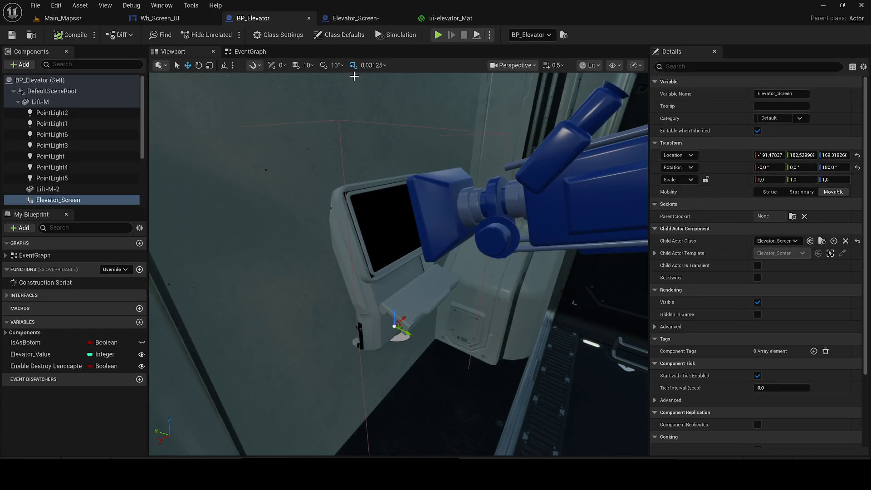
scroll(626, 120, "down", 3)
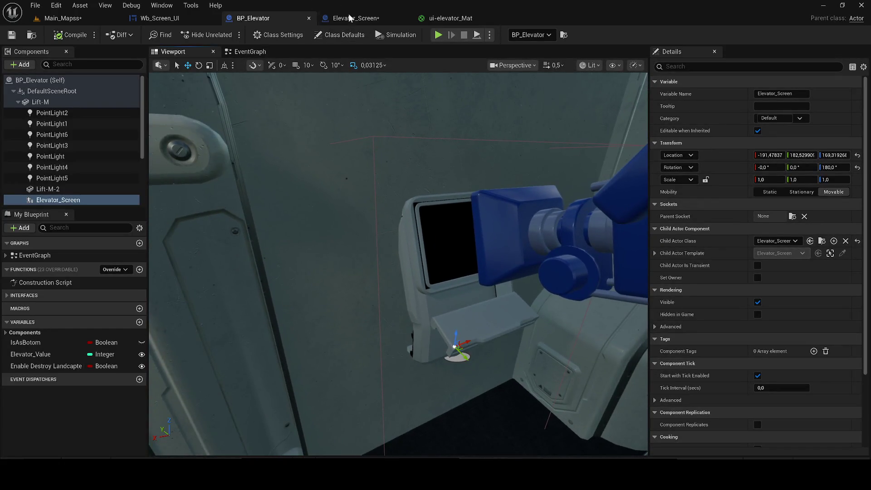
left_click(351, 18)
key("f")
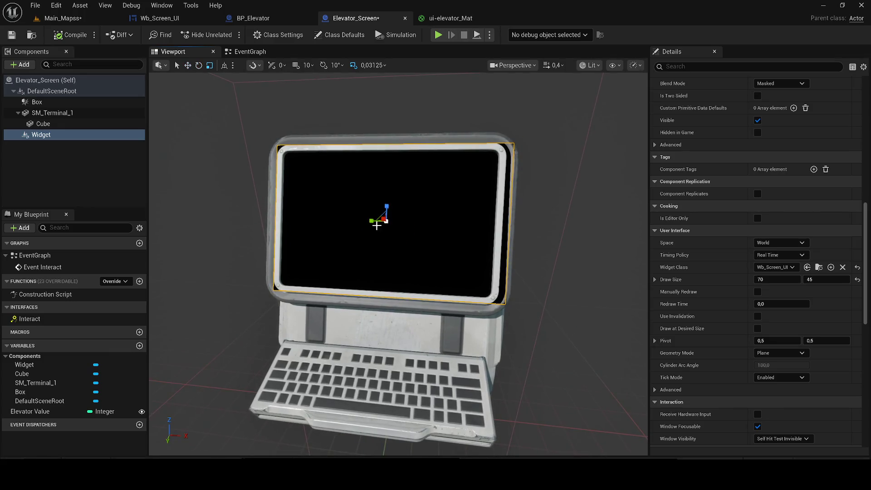
left_click_drag(368, 221, 373, 221)
scroll(329, 171, "up", 4)
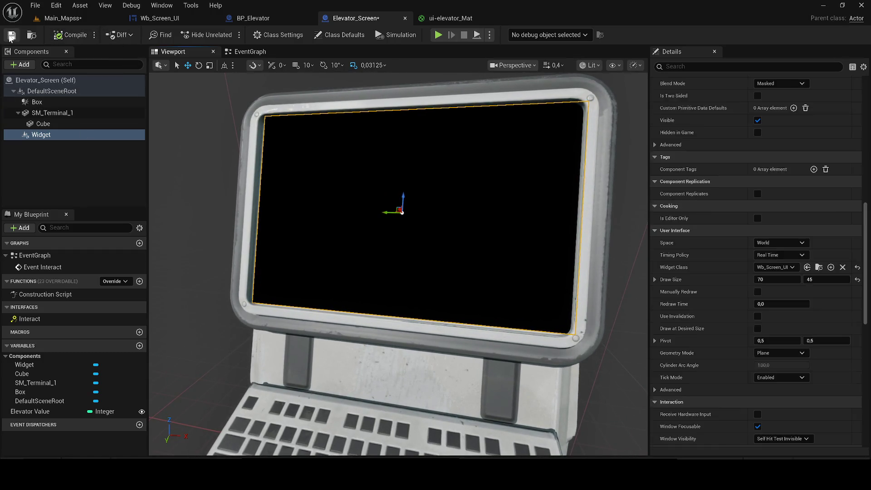
left_click(11, 35)
- Test the terminal in Main_Mapss, close ui-elevator_Mat, select Cube and compile Elevator_Screen
left_click(63, 18)
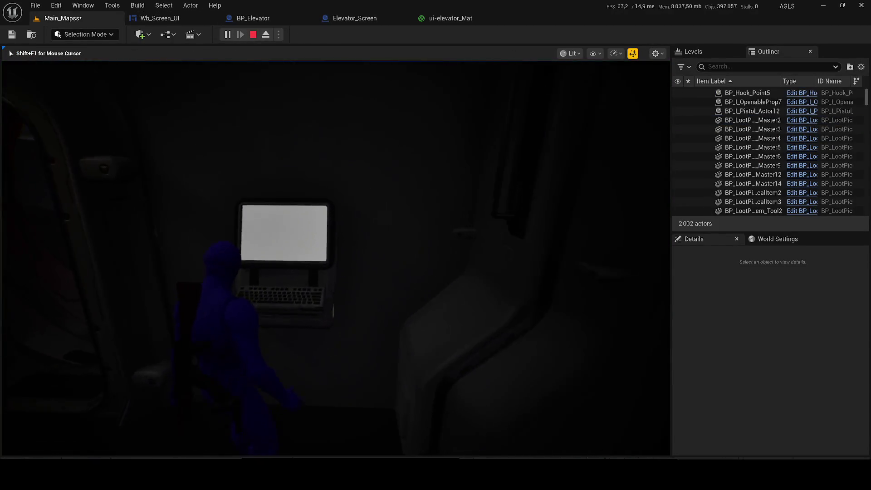
key("e")
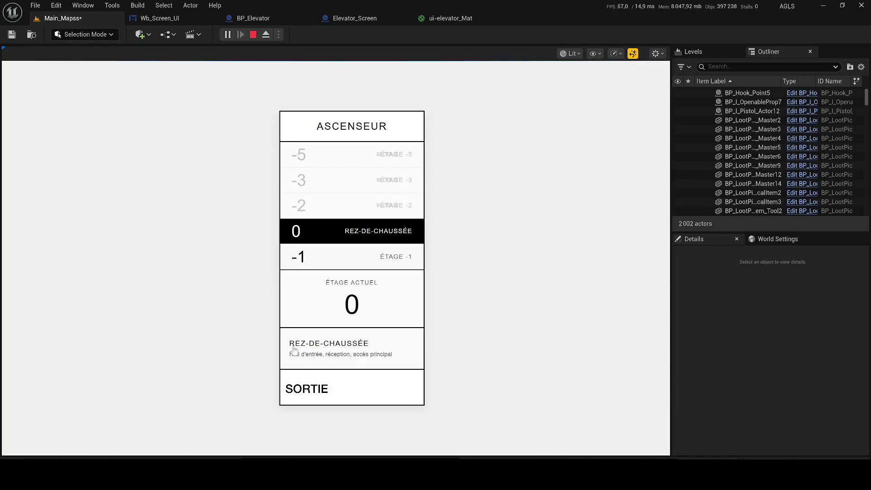
left_click(166, 19)
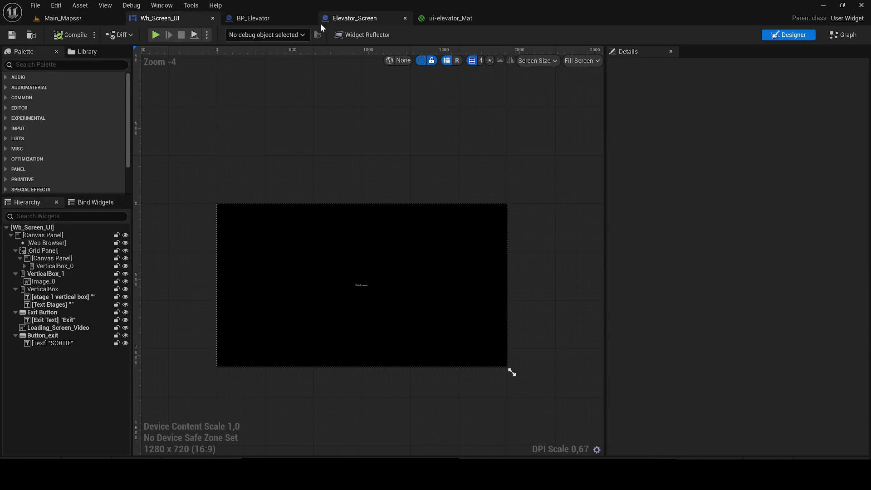
left_click(489, 17)
left_click(502, 18)
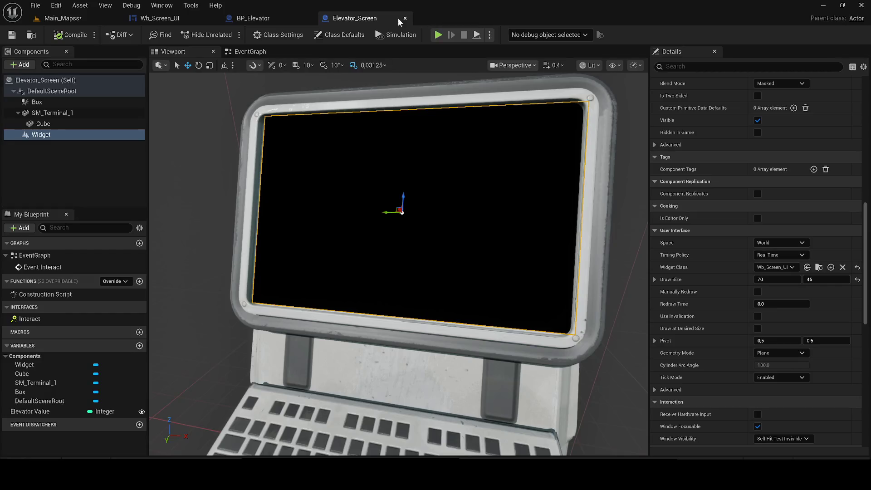
left_click(59, 127)
left_click(71, 35)
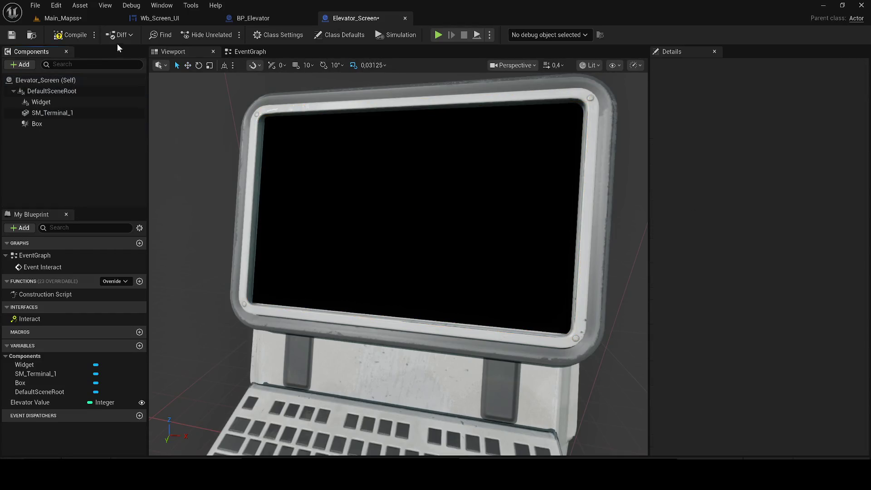
left_click(63, 19)
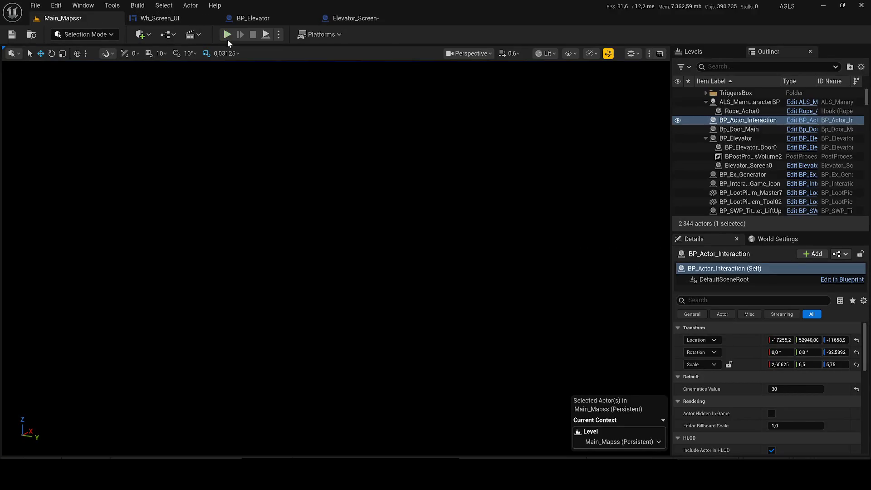
- Play-test the terminal: choose floor -1, exit via SORTIE, reopen it with E, then stop play
key("alt+p")
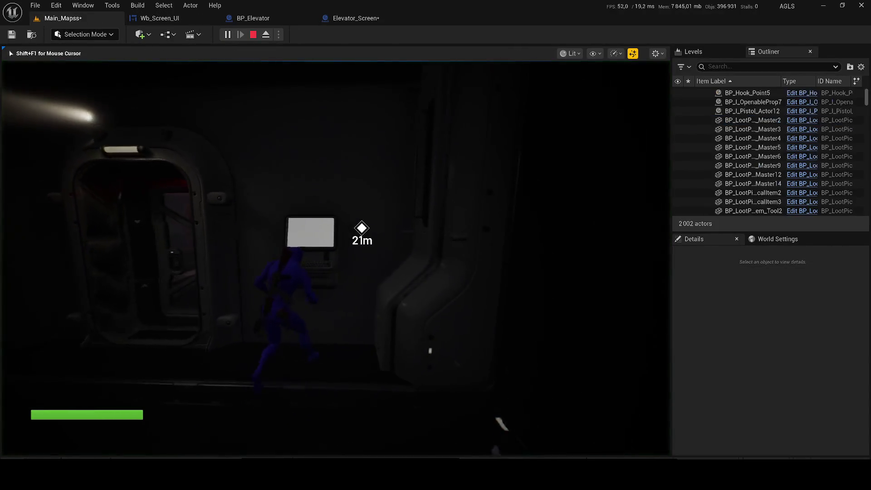
key("e")
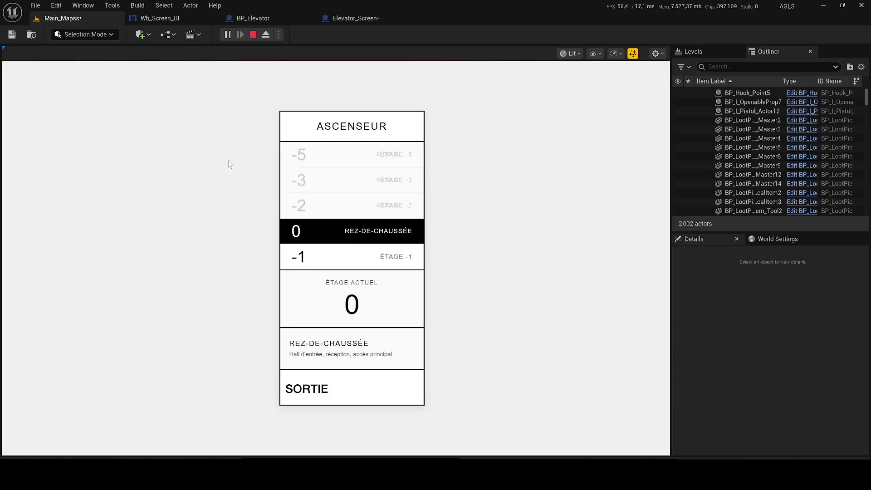
left_click(304, 261)
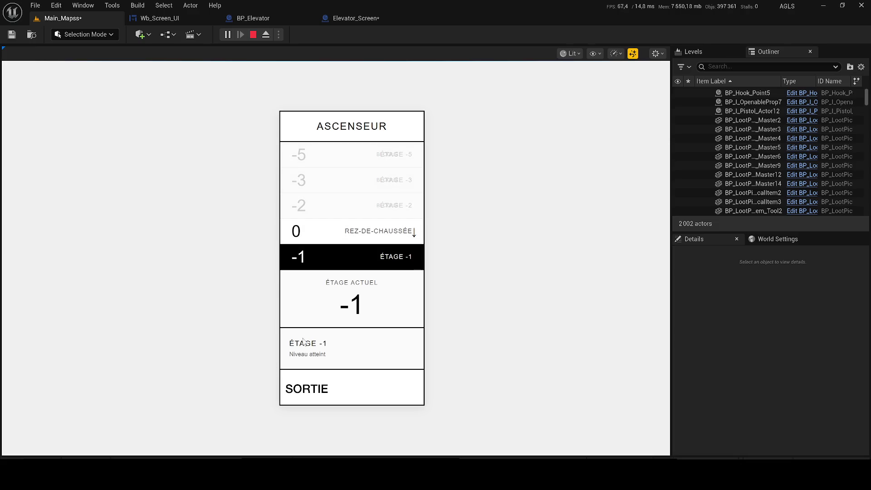
left_click(300, 393)
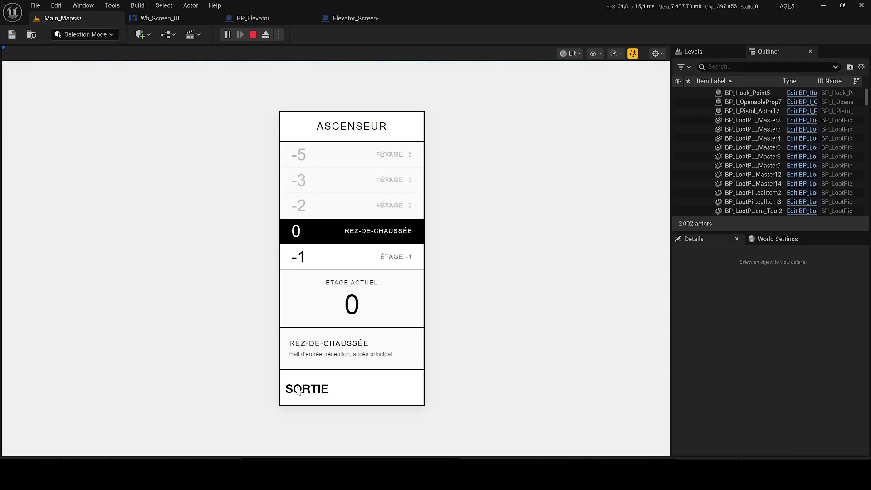
left_click(298, 391)
key("e")
left_click(253, 35)
left_click(352, 18)
- Save Elevator_Screen and select Button_exit in the Wb_Screen_UI widget
left_click(12, 35)
left_click(160, 18)
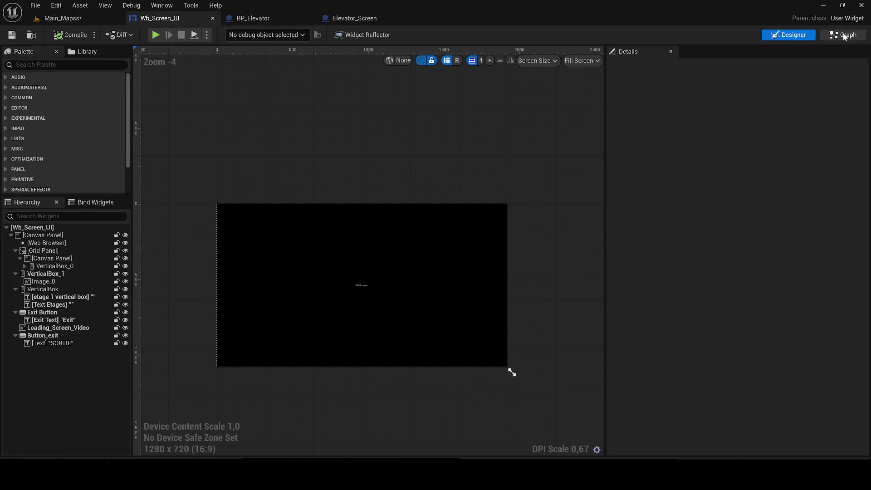
left_click(844, 37)
left_click(788, 35)
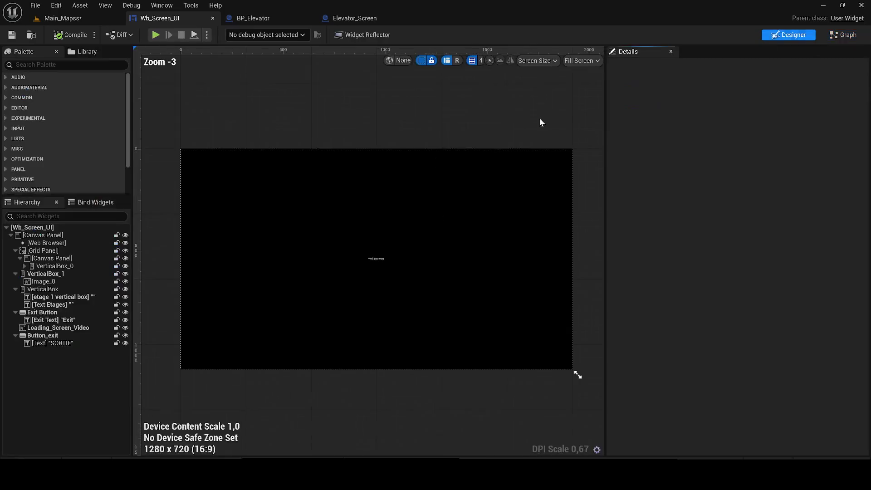
left_click(68, 343)
left_click(50, 335)
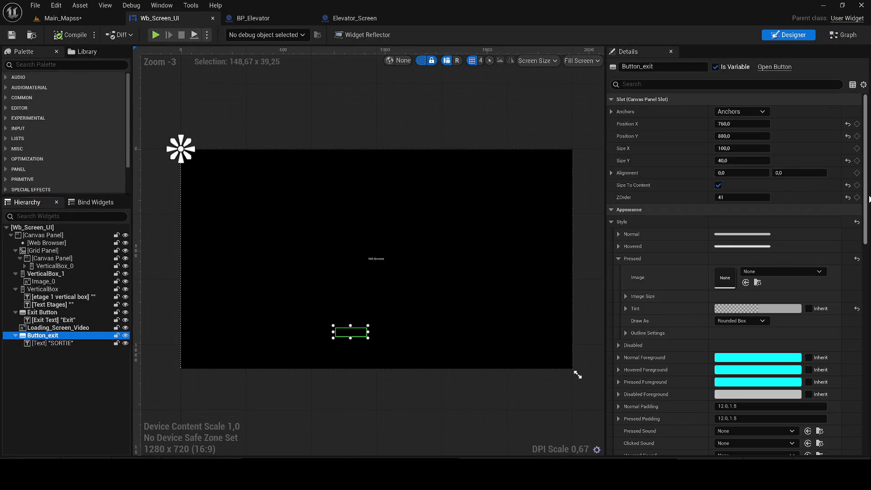
- Paste copies of the Floor3 Play Animation nodes and set the hover one to Forward
left_click_drag(868, 199, 866, 405)
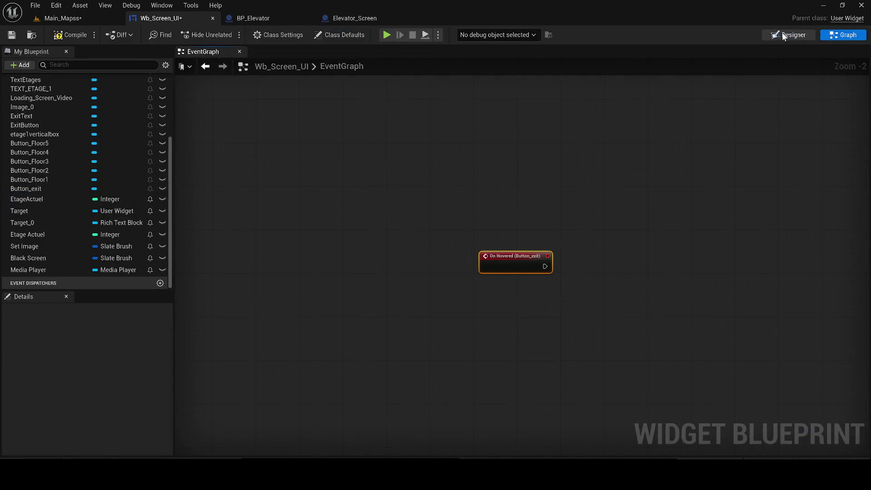
scroll(472, 285, "up", 5)
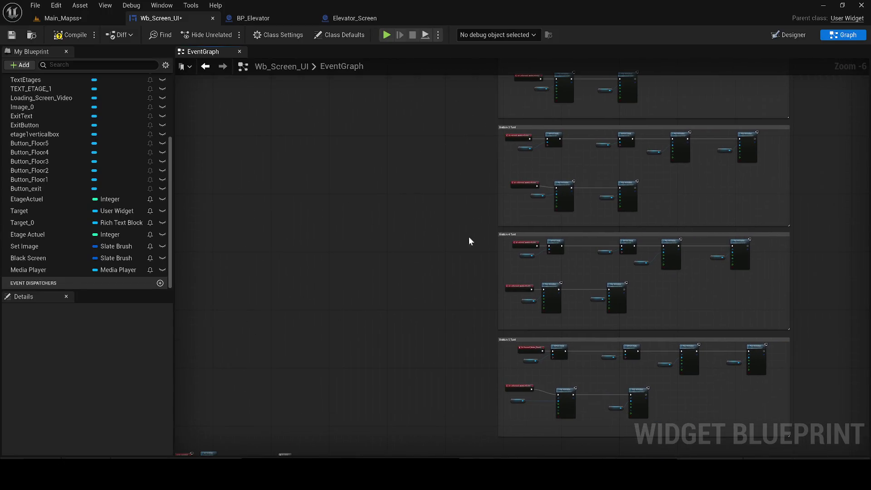
left_click(534, 212)
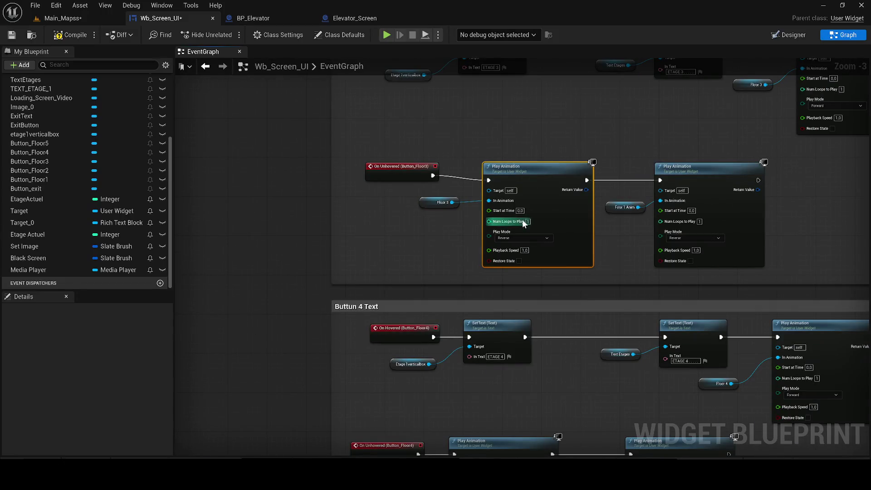
scroll(293, 294, "down", 4)
scroll(380, 331, "up", 4)
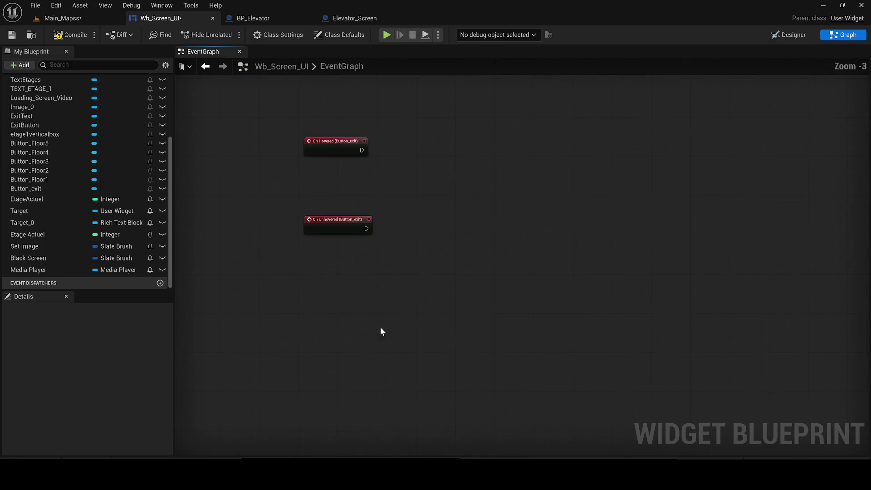
key("ctrl+v")
scroll(446, 204, "up", 3)
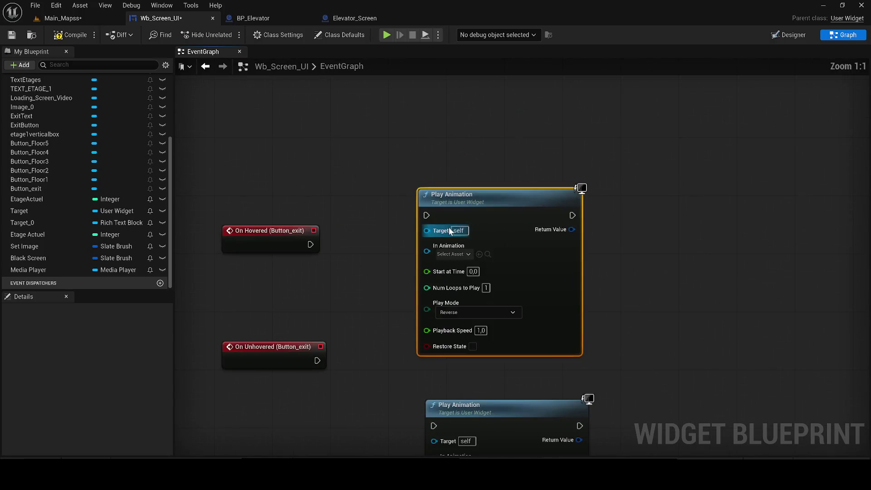
left_click(471, 311)
left_click(460, 322)
- Wire On Hovered (Button_exit) to the Forward node and On Unhovered to the Reverse node
left_click_drag(310, 243, 428, 217)
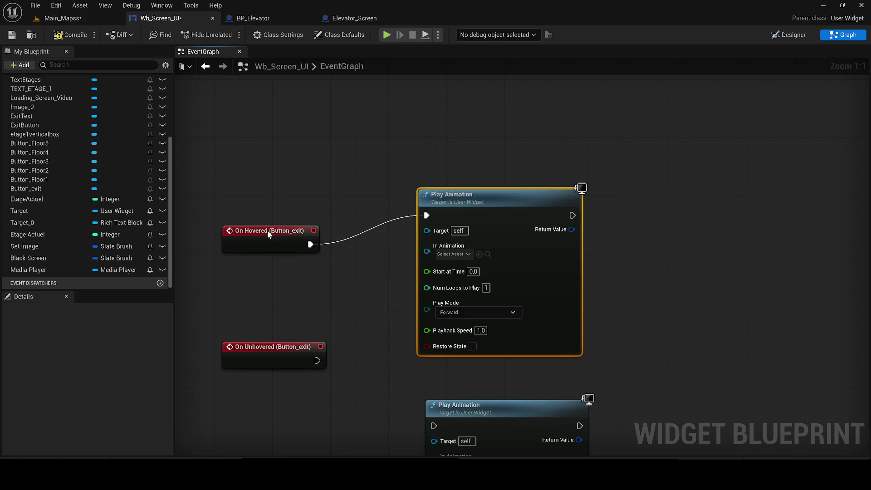
left_click_drag(267, 230, 261, 201)
left_click_drag(391, 265, 417, 124)
mouse_move(341, 203)
left_mouse_down()
mouse_move(349, 218)
mouse_move(457, 269)
mouse_move(323, 262)
left_mouse_up()
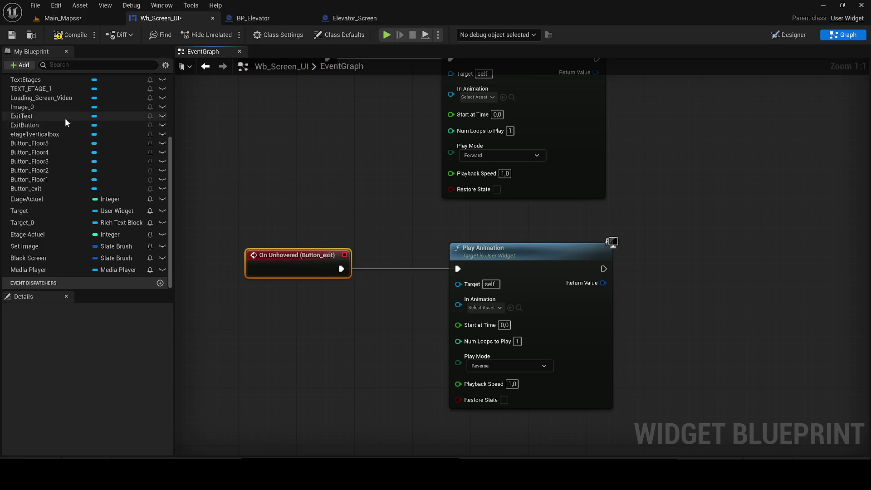
scroll(68, 123, "up", 3)
- Feed Get Exit_Perfect_anim into both the hover and unhover Play Animation nodes
left_click(6, 117)
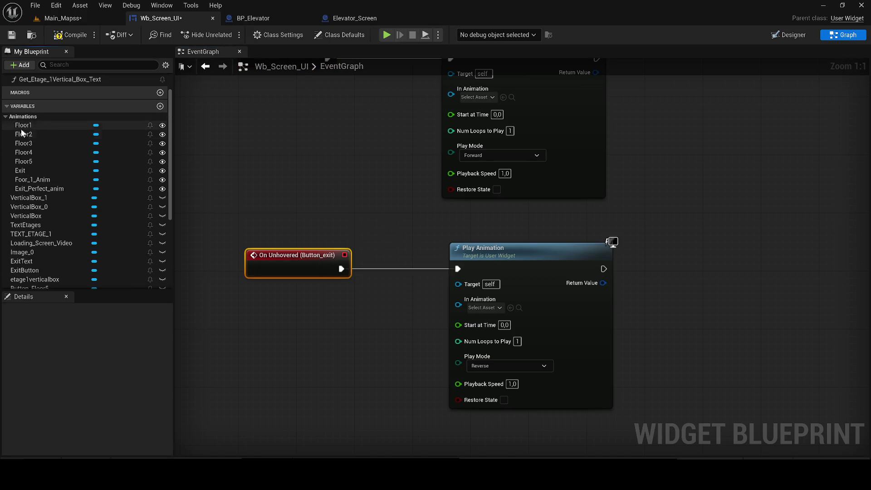
mouse_move(39, 189)
left_mouse_down()
mouse_move(311, 140)
mouse_move(440, 134)
left_mouse_up()
left_click(387, 146)
left_click(467, 194)
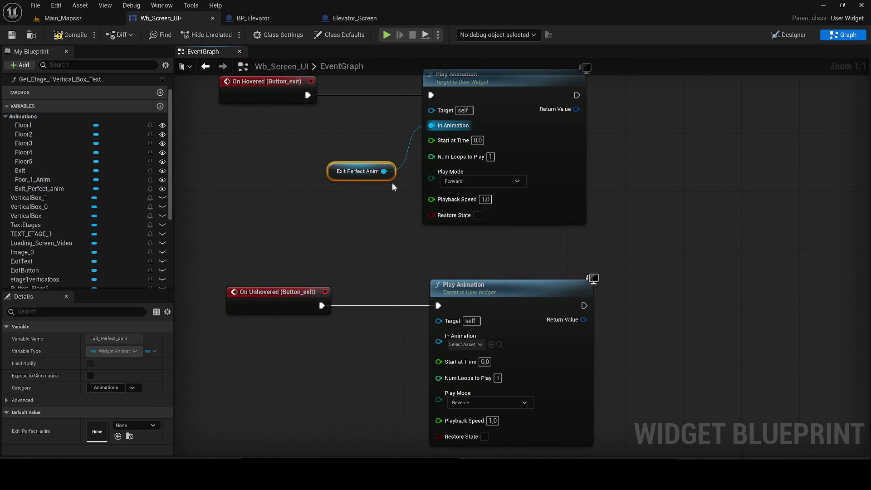
key("ctrl+c")
key("ctrl+v")
left_click_drag(377, 359, 438, 342)
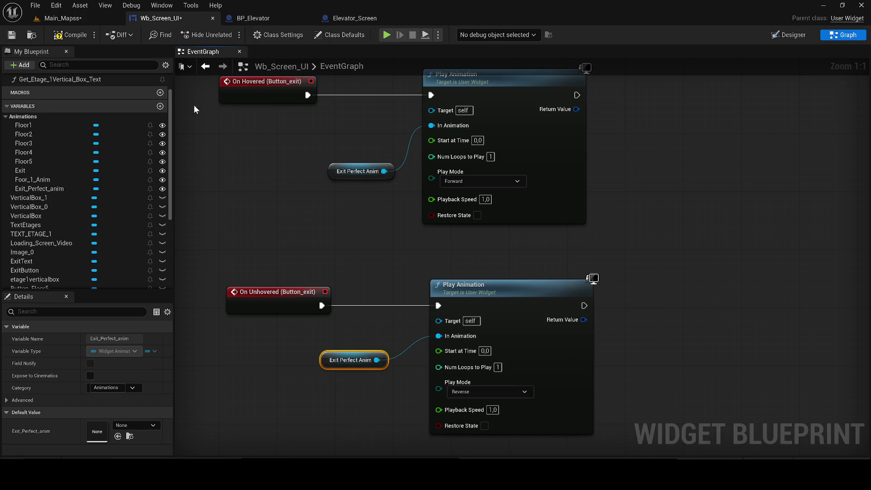
left_click(62, 18)
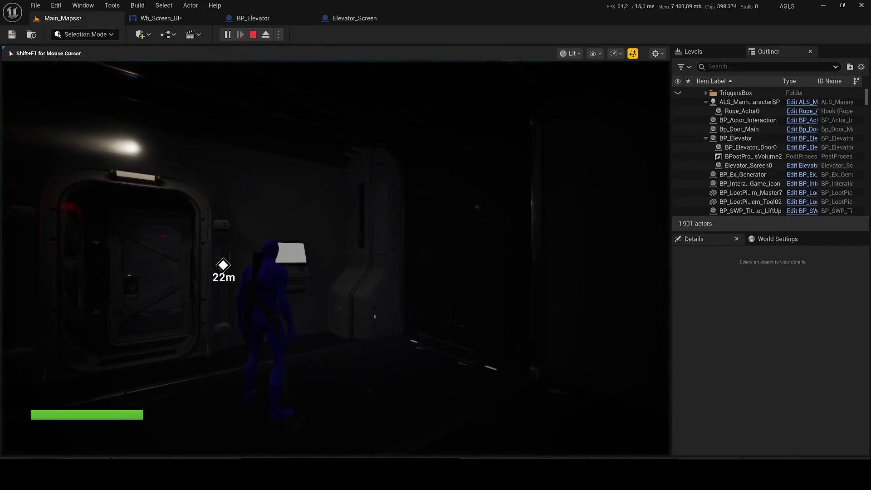
- In-game, open the terminal with E, pick floor -1, leave via SORTIE, then return to Wb_Screen_UI
key("e")
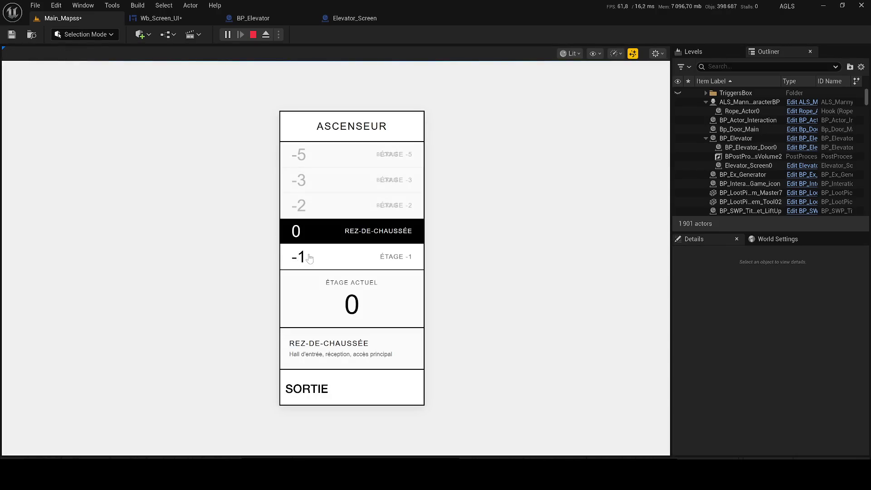
left_click(411, 258)
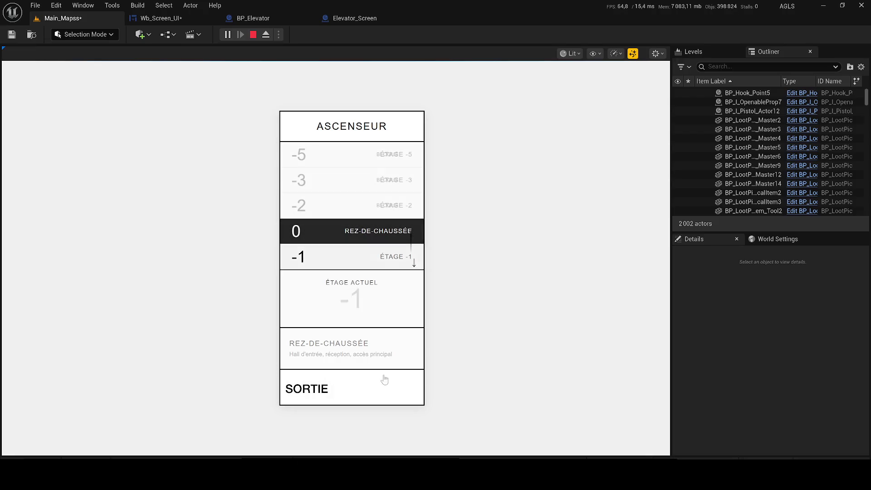
left_click(301, 390)
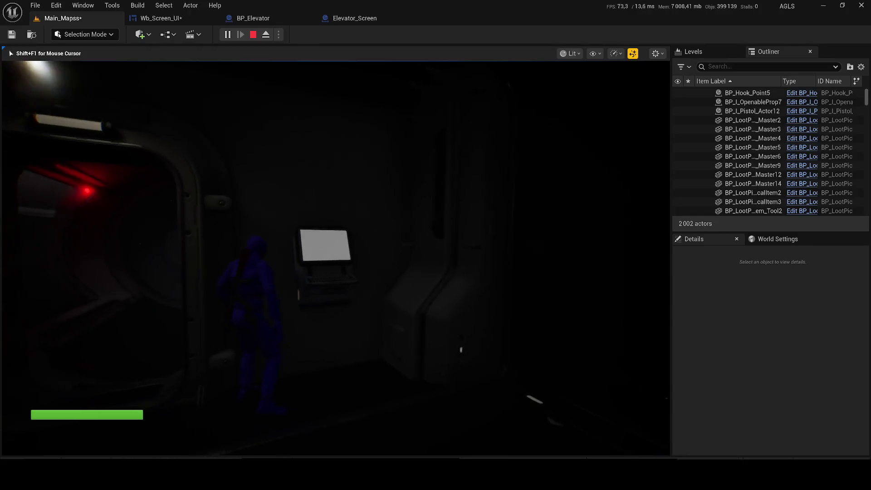
key("Escape")
left_click(158, 18)
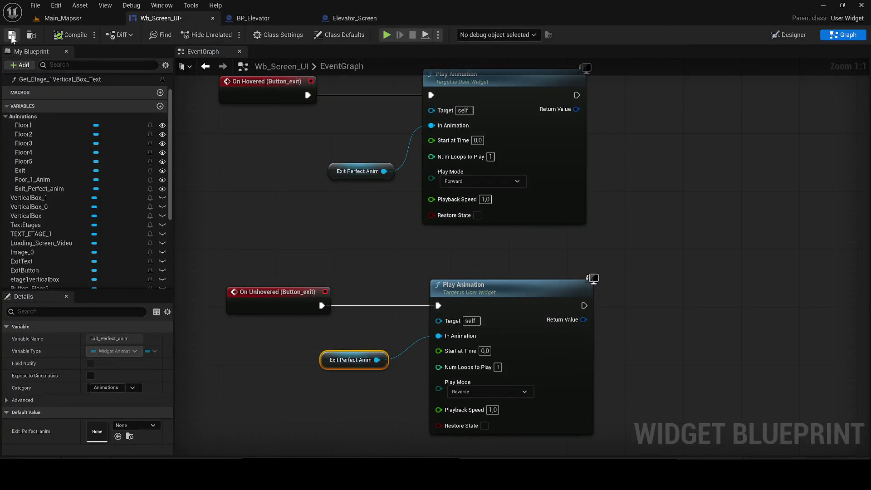
left_click(783, 36)
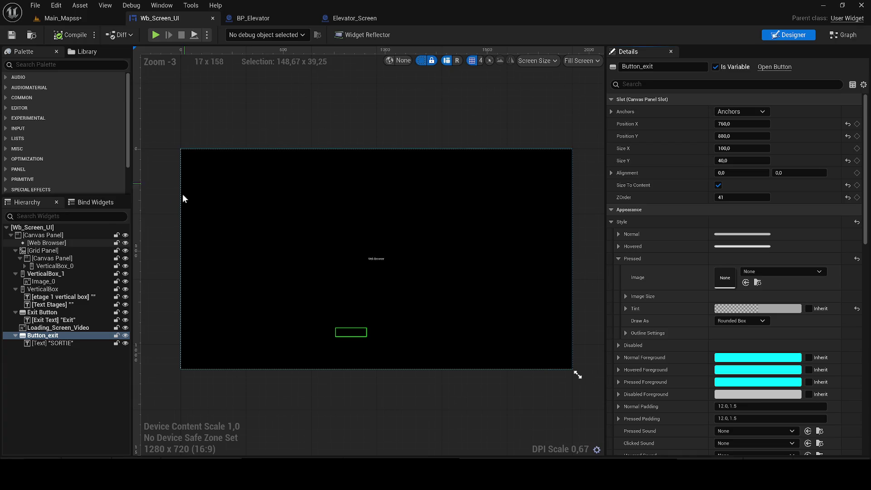
- Rename the Web Browser widget to WebBrowser_UI_Elevator in the Details panel
left_click(46, 243)
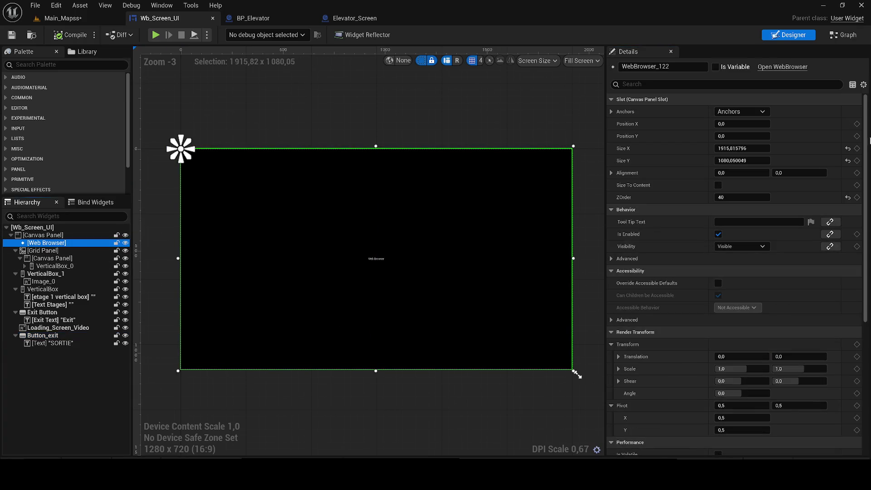
scroll(867, 186, "down", 5)
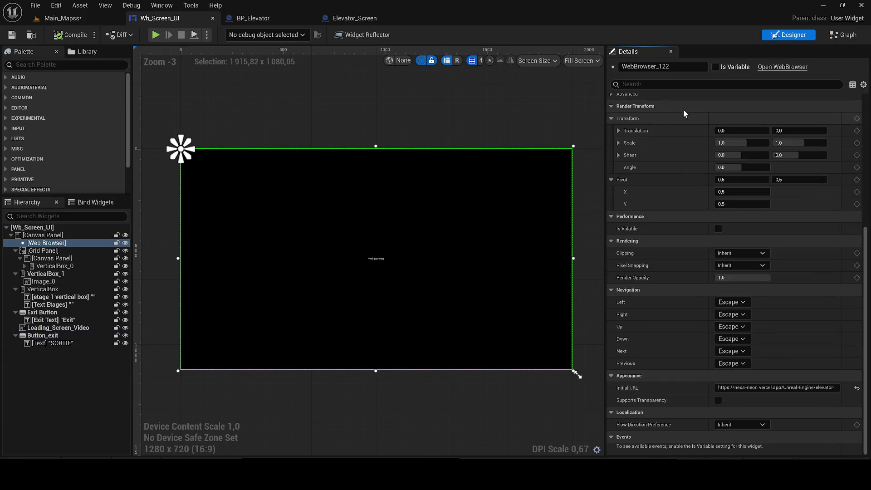
left_click(683, 66)
left_click_drag(670, 67, 656, 67)
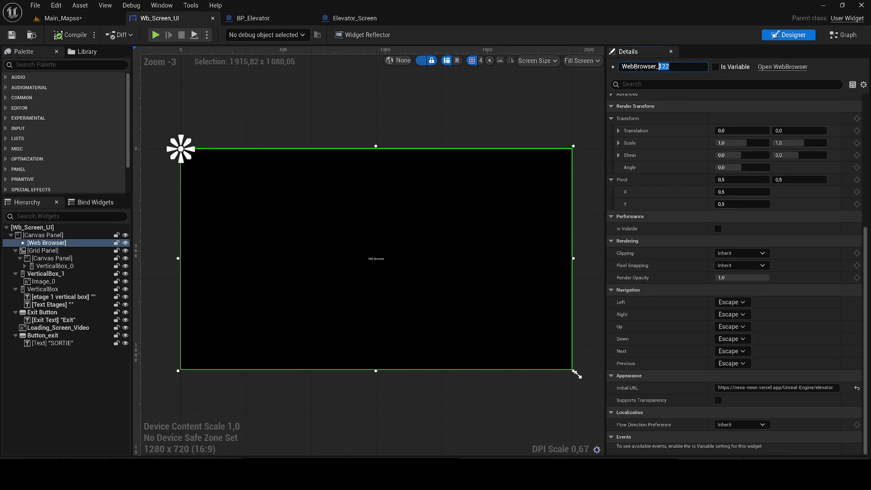
type("UI_Elevatp")
key("BackSpace")
type("or")
key("Return")
- Tick Is Variable for WebBrowser_UI_Elevator and compile Wb_Screen_UI
left_click(715, 67)
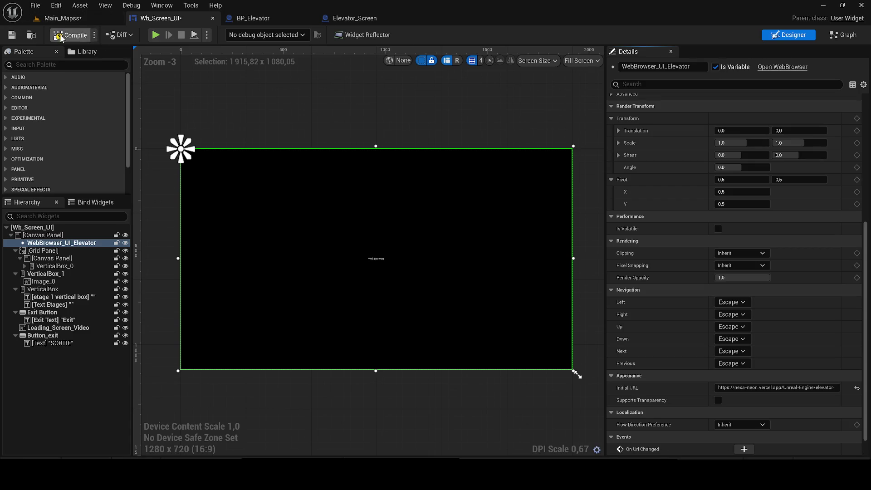
left_click(62, 37)
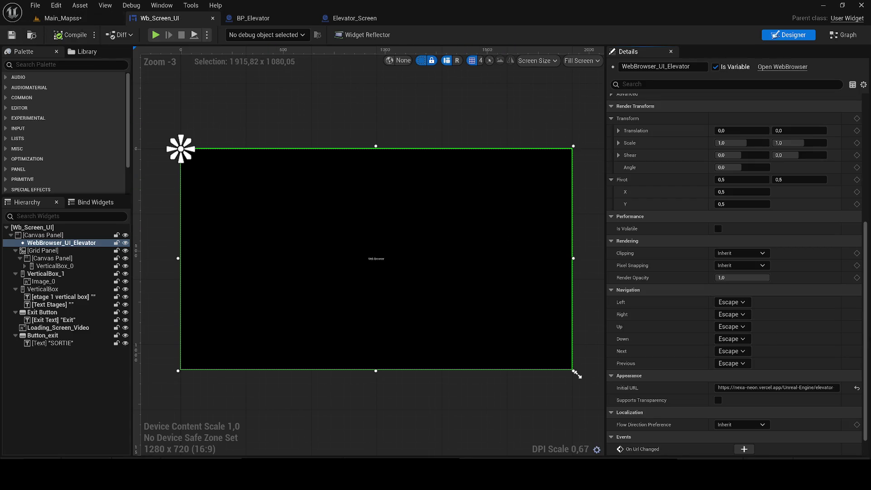
scroll(832, 313, "down", 2)
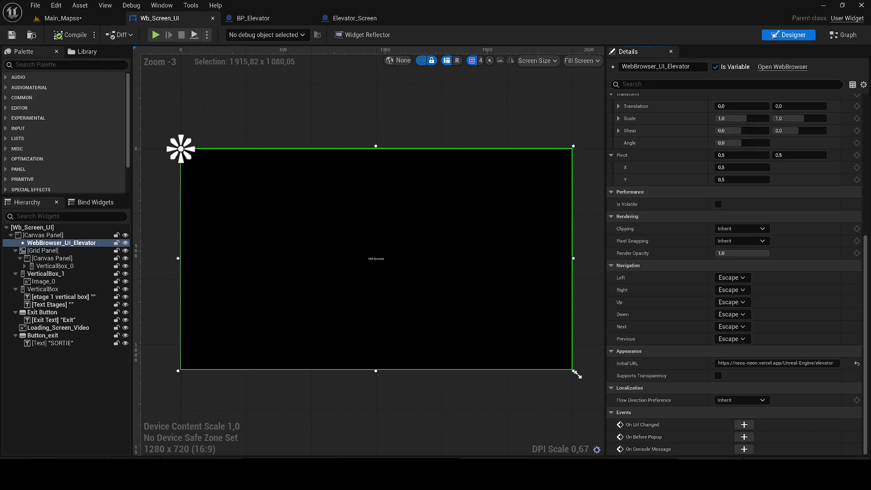
key("alt+Tab")
key("ctrl+a")
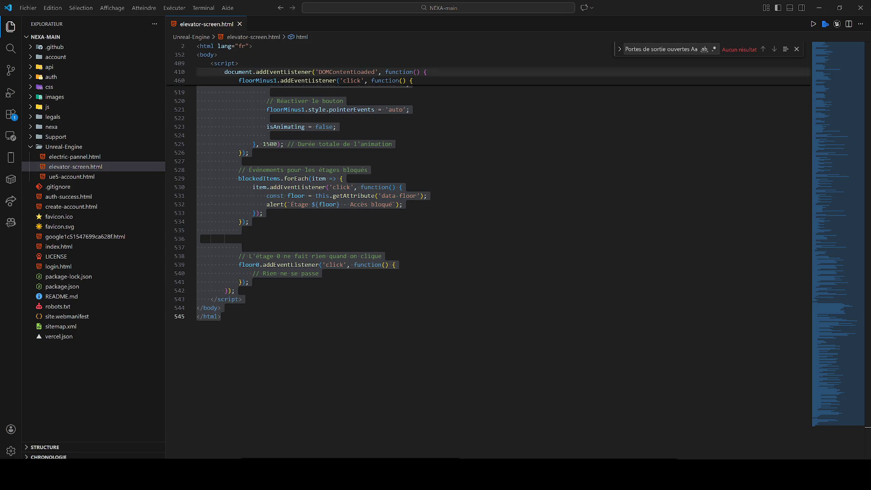
key("alt+Tab")
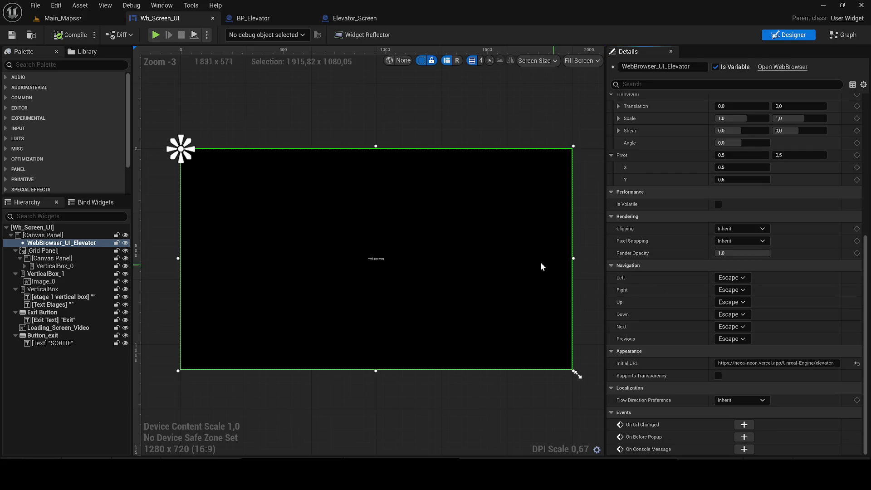
- Add an On Url Changed event for the elevator browser and promote its Text pin to a variable named Text
left_click(744, 424)
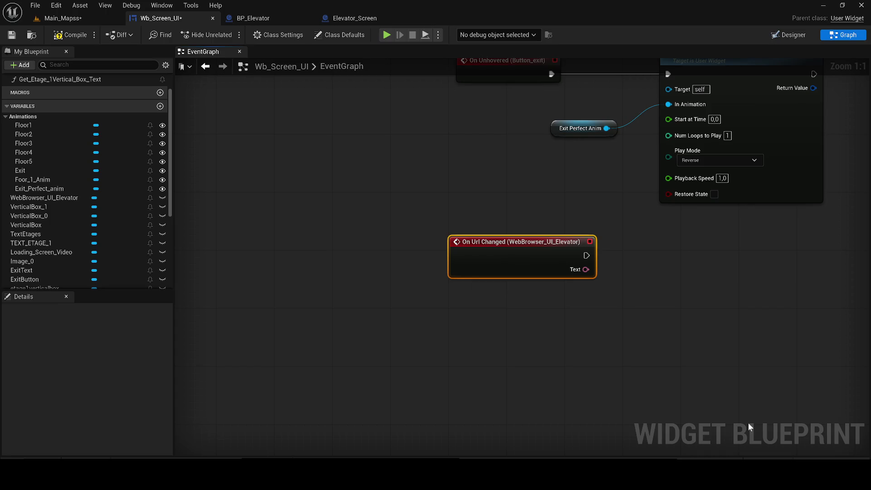
left_click_drag(520, 278, 282, 278)
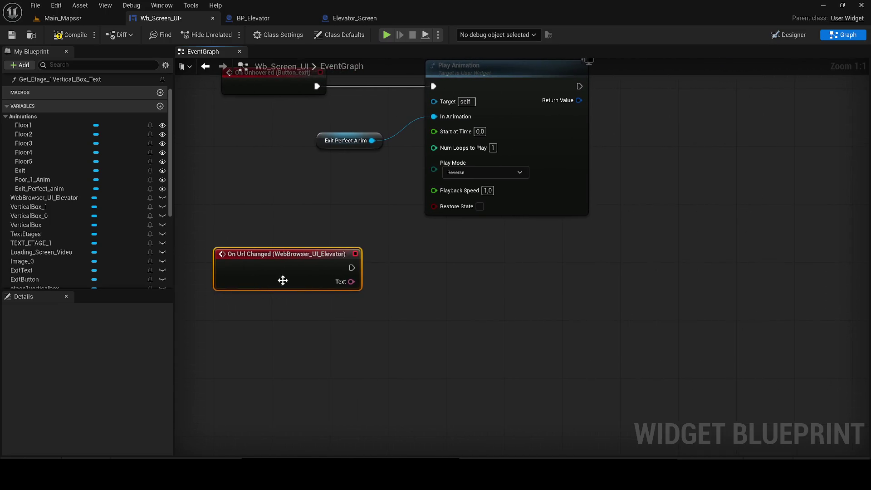
right_click(351, 282)
left_click(385, 312)
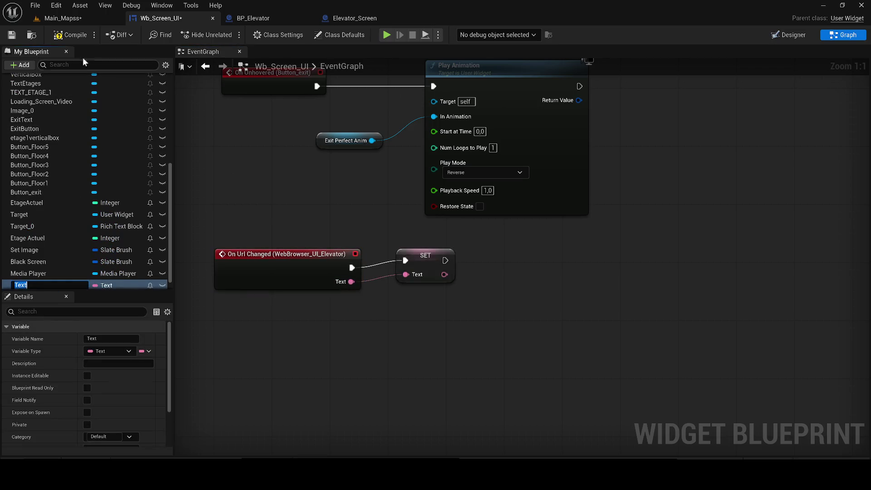
key("Return")
- Paste the message URL as the Text variable's default value
scroll(109, 358, "down", 3)
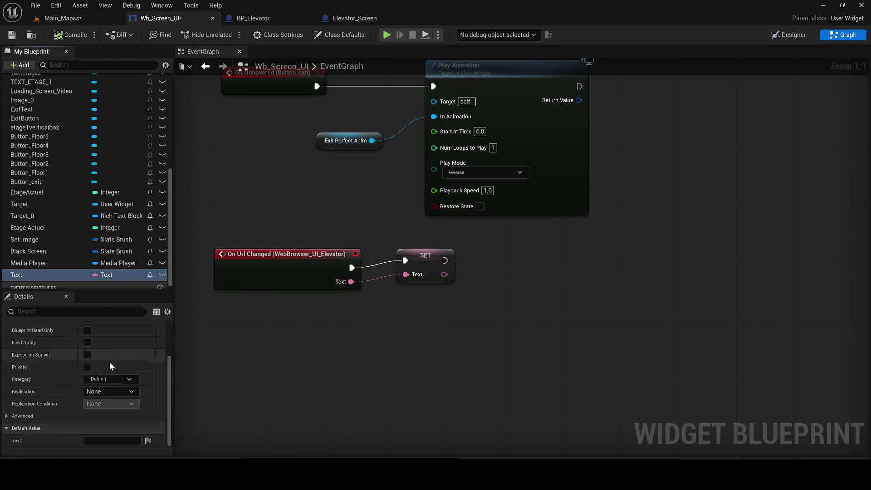
left_click(112, 437)
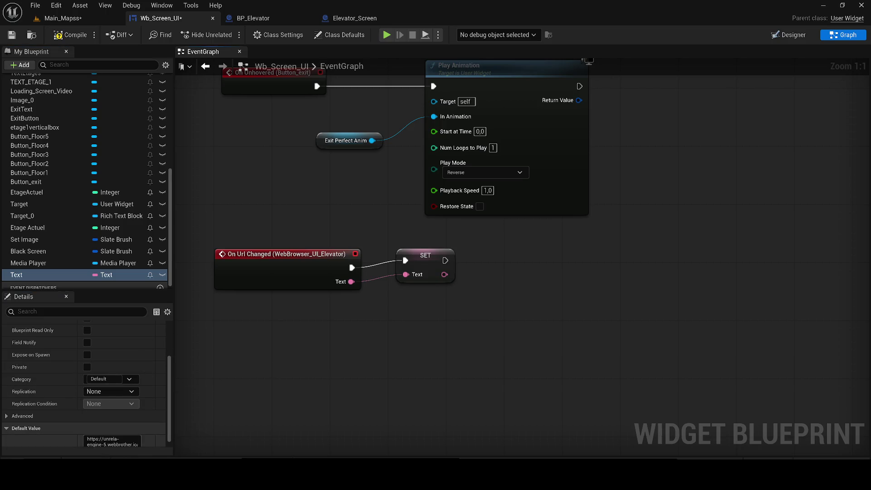
key("ctrl+v")
left_click_drag(445, 261, 433, 264)
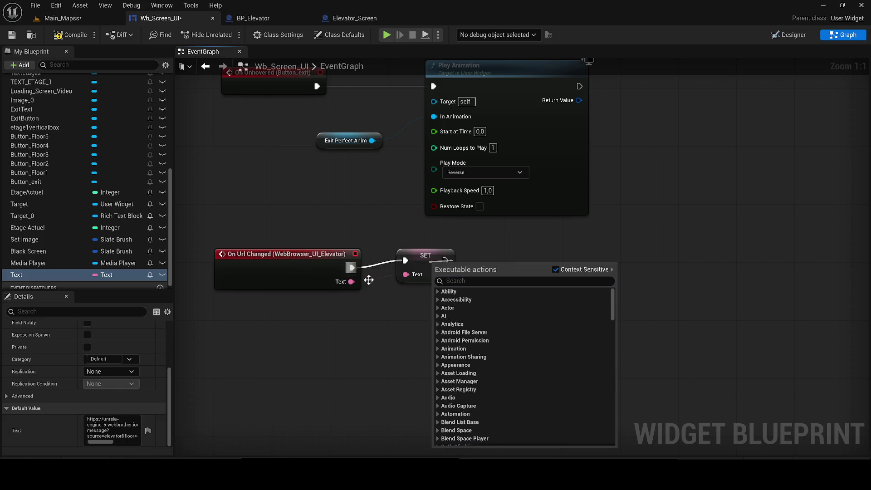
key("Escape")
left_click(777, 35)
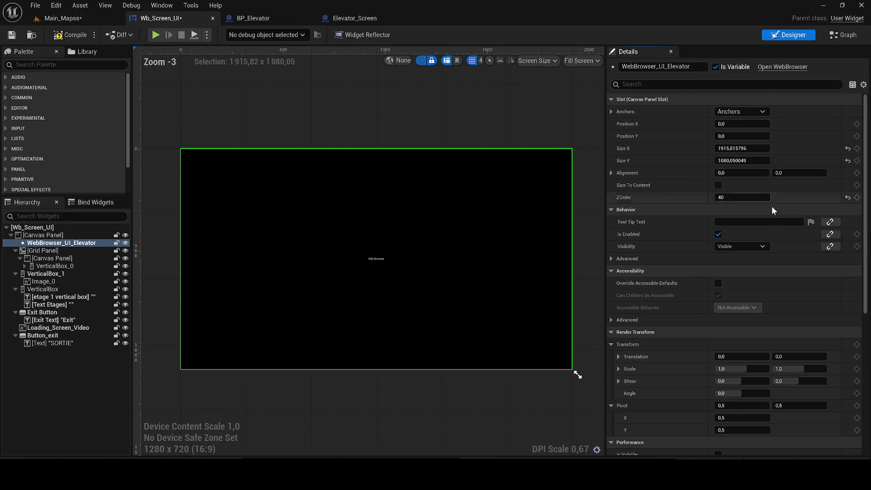
- Delete the SET node so the On Url Changed event stands alone, and move the event aside
scroll(771, 136, "down", 2)
scroll(865, 207, "down", 5)
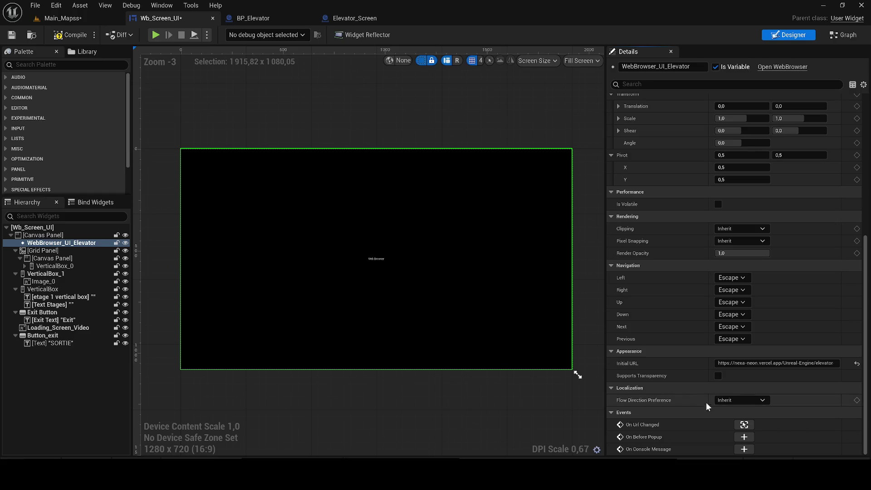
left_click(843, 35)
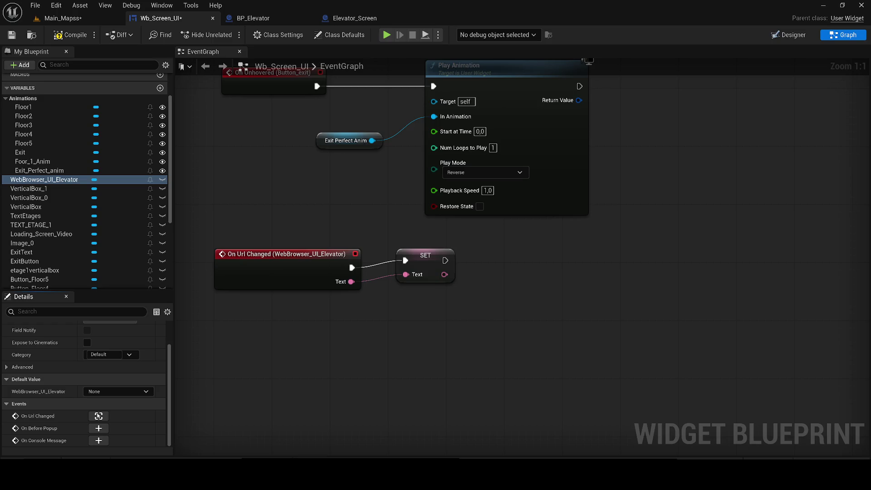
left_click(423, 274)
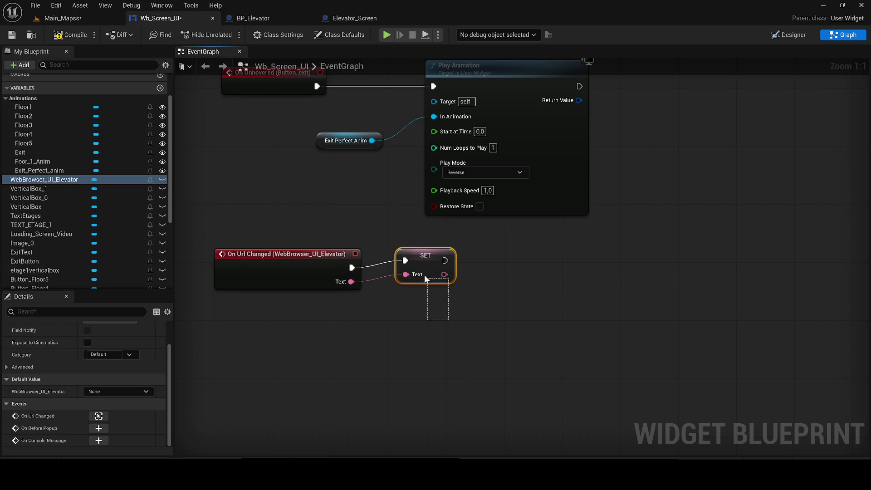
key("Delete")
mouse_move(293, 284)
left_mouse_down()
mouse_move(299, 350)
mouse_move(289, 295)
mouse_move(384, 200)
left_mouse_up()
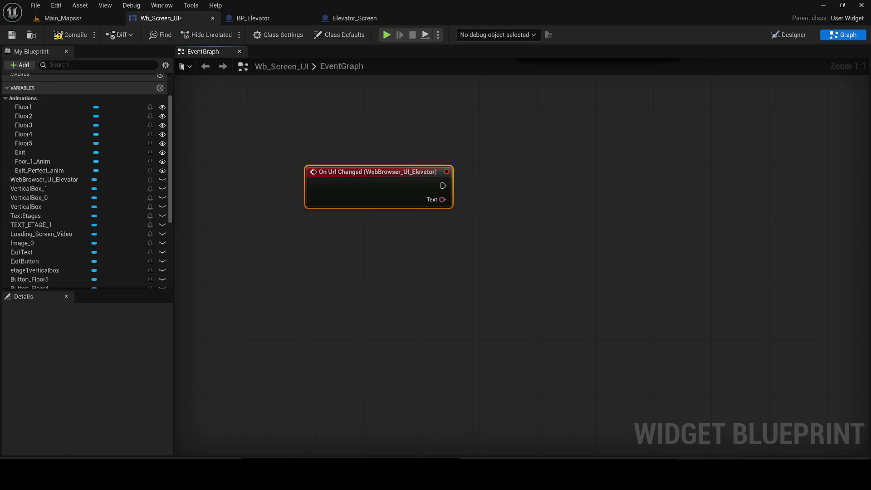
- Compile and save the Wb_Screen_UI widget blueprint and save the Main_Mapss level
left_click(64, 35)
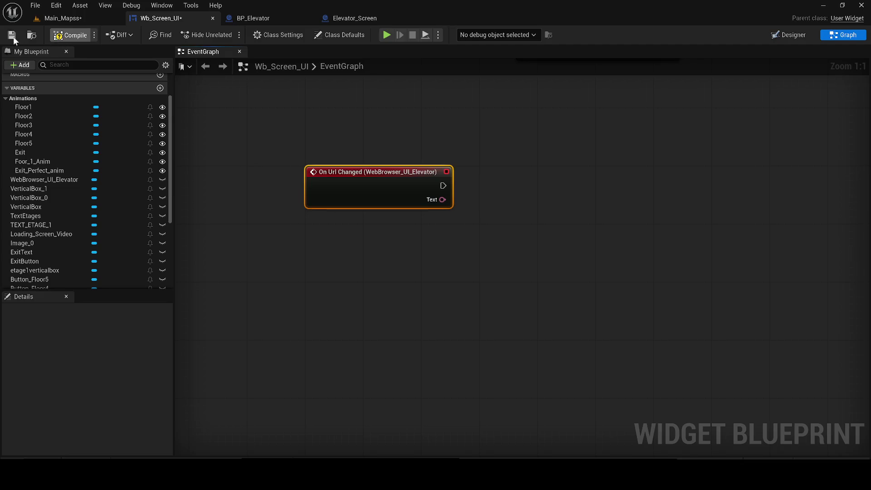
left_click(12, 39)
left_click(59, 19)
left_click(12, 35)
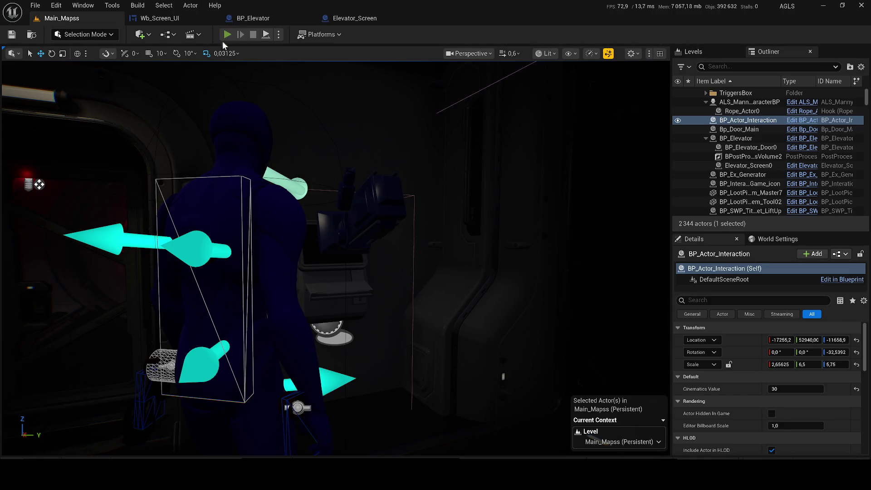
- Play the level, send the elevator to floor -1, exit via SORTIE and stop playing
key("alt+p")
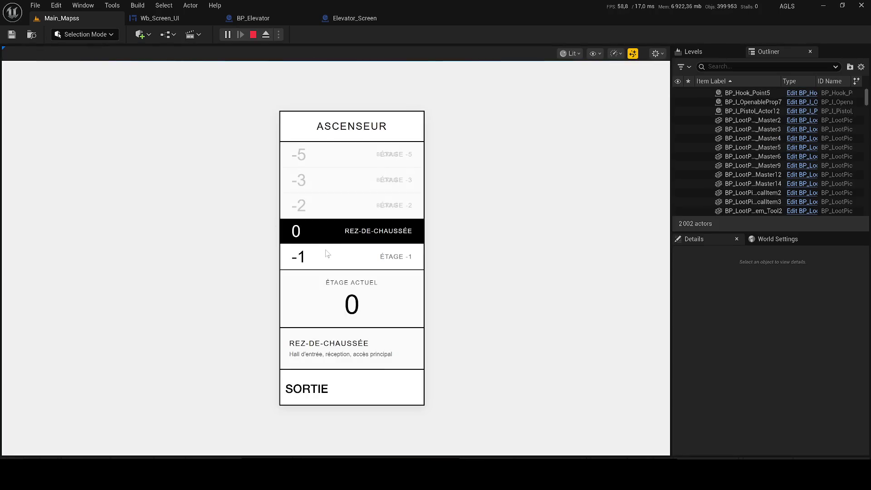
left_click(320, 255)
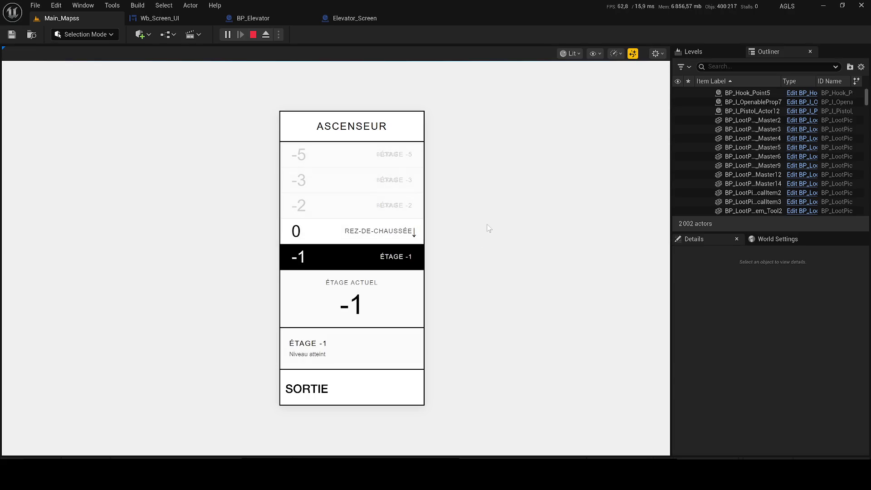
left_click(319, 388)
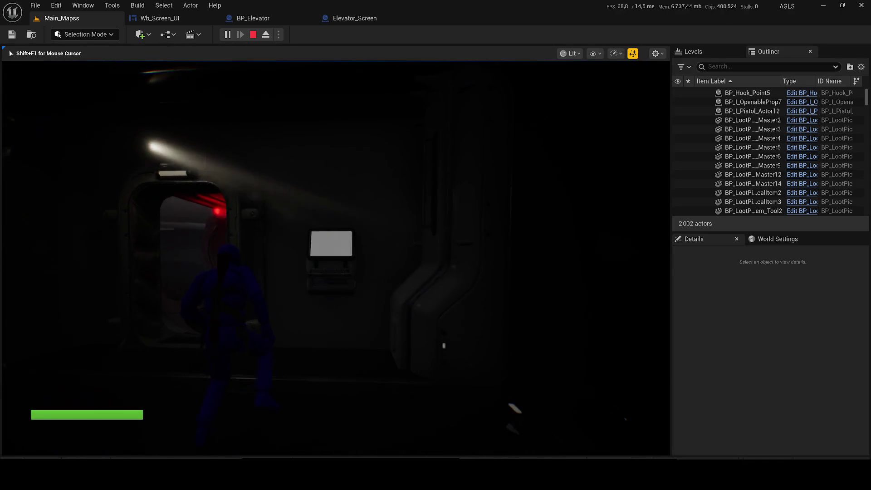
key("Escape")
left_click(159, 18)
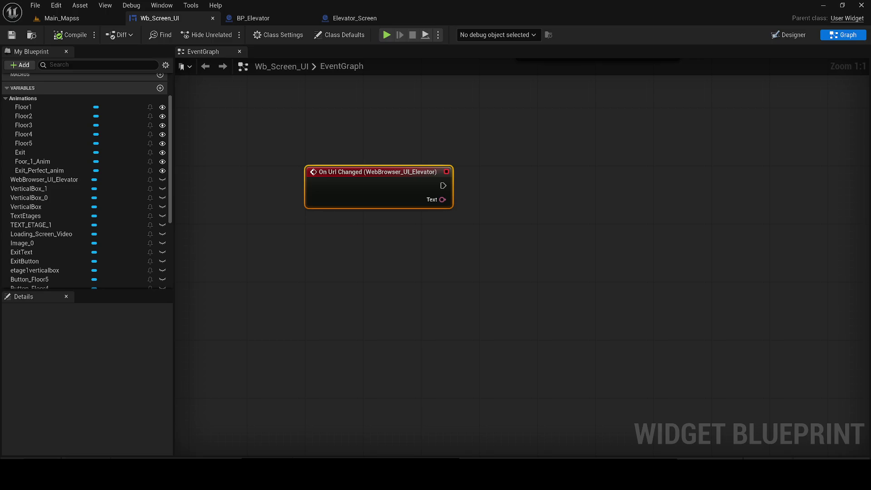
- Wire a Json Set Field node from the On Url Changed event's Text pin
left_click_drag(270, 181, 293, 232)
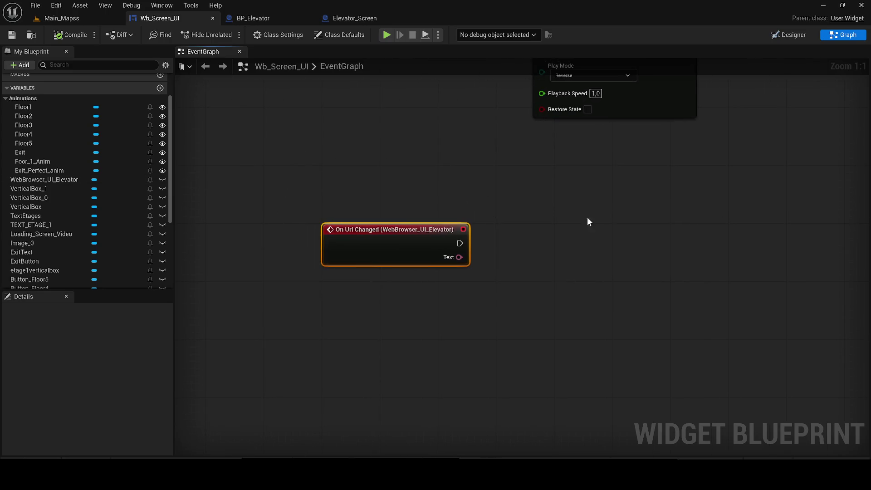
left_click_drag(459, 257, 567, 256)
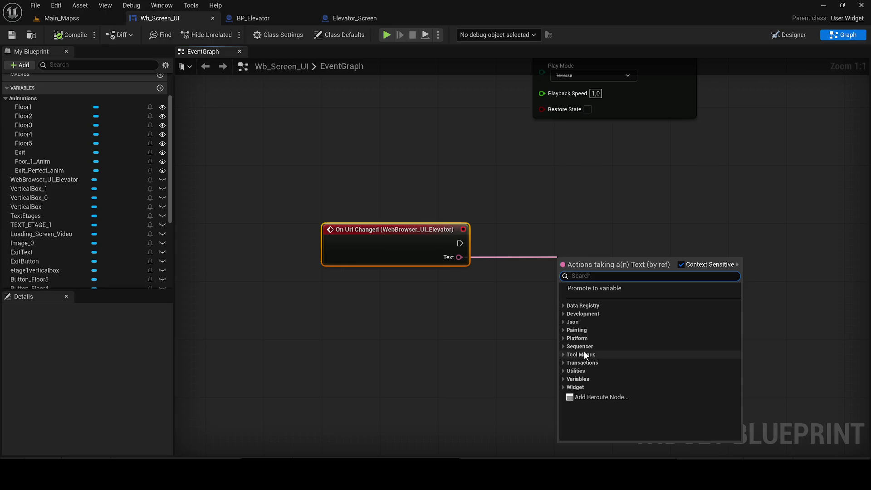
left_click(562, 324)
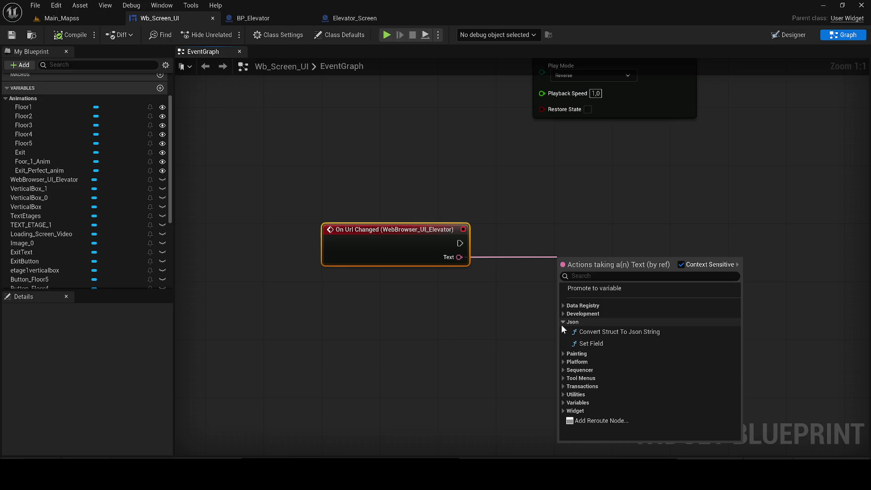
left_click(591, 344)
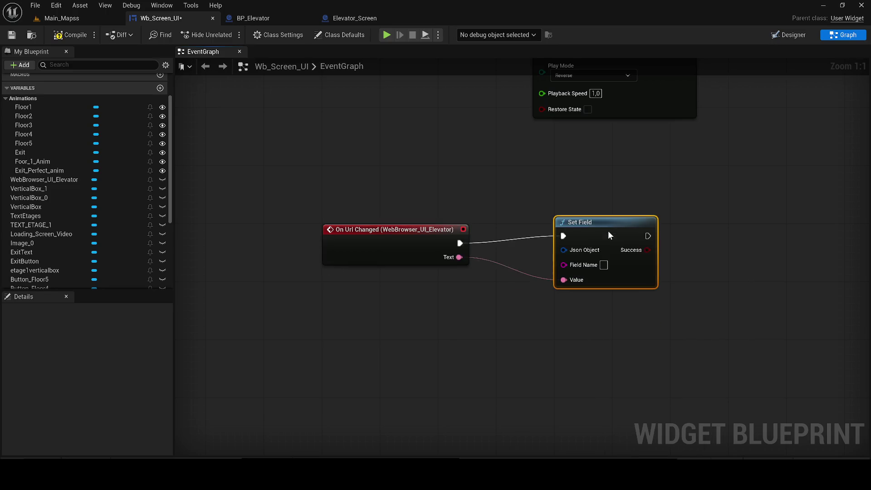
left_click_drag(595, 233, 428, 256)
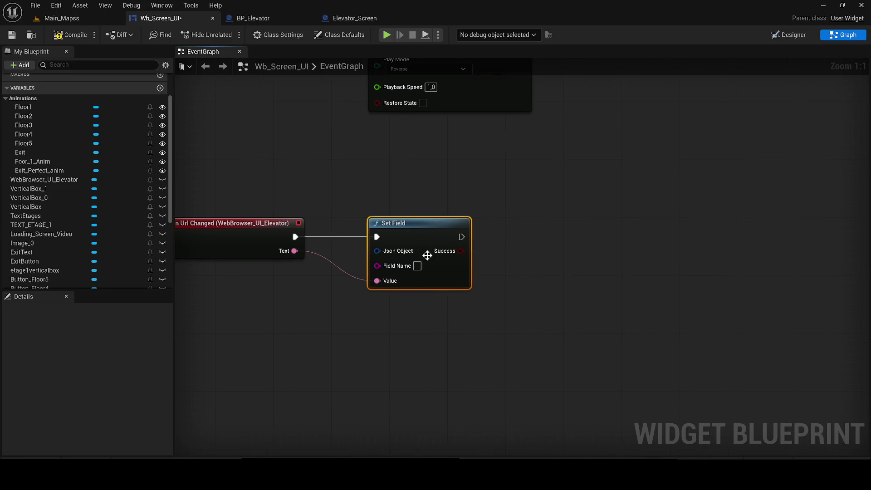
- Paste the webbrother.io floor -1 message URL as the Set Field node's Field Name
left_click(417, 266)
key("ctrl+v")
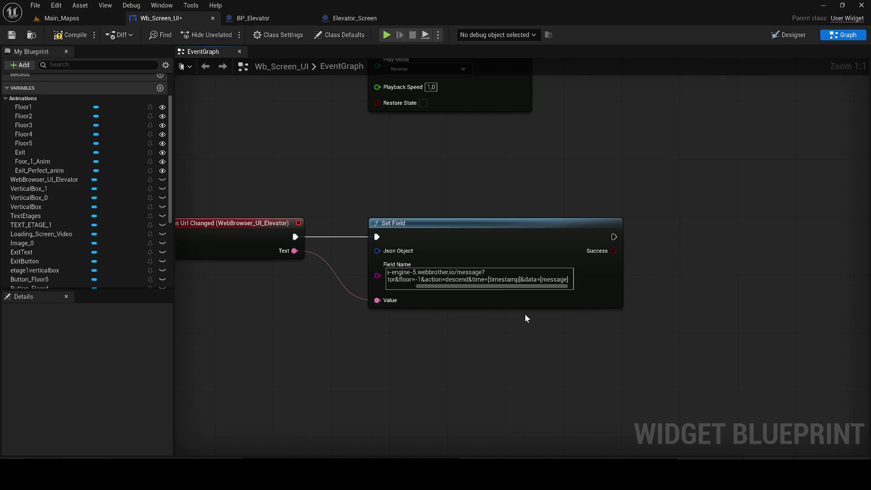
left_click_drag(494, 287, 432, 287)
key("Return")
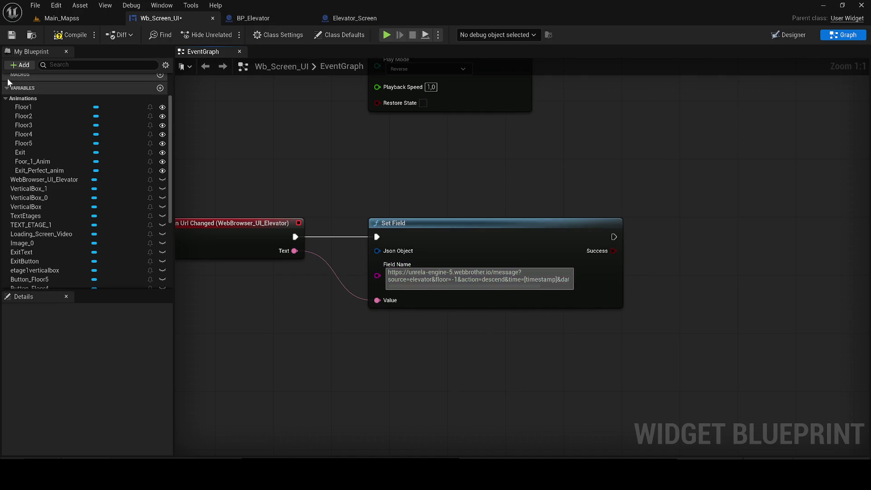
left_click(437, 285)
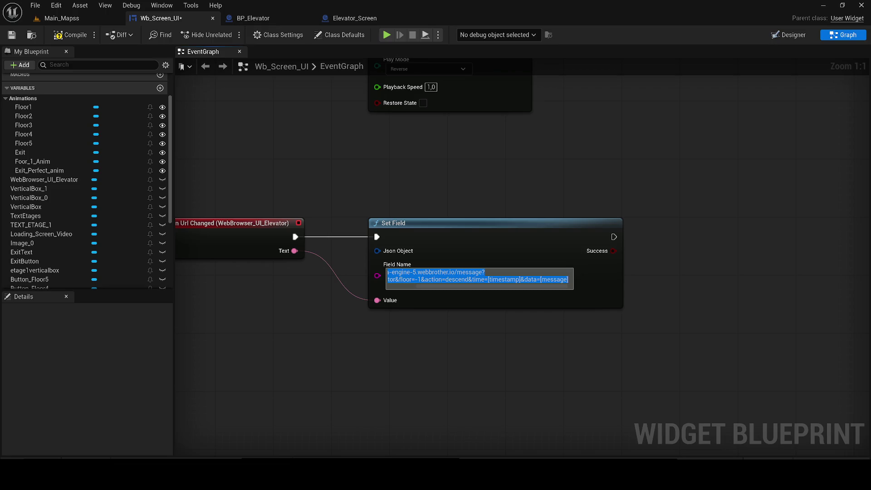
left_click(799, 35)
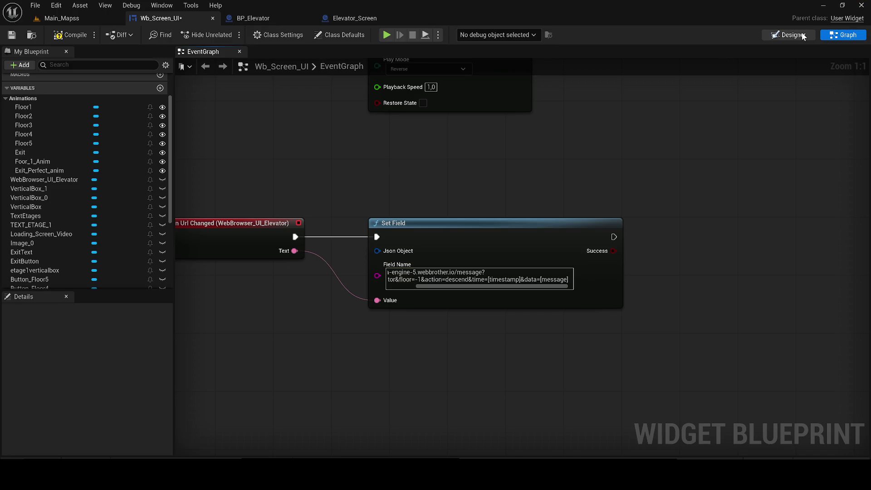
left_click_drag(863, 157, 864, 299)
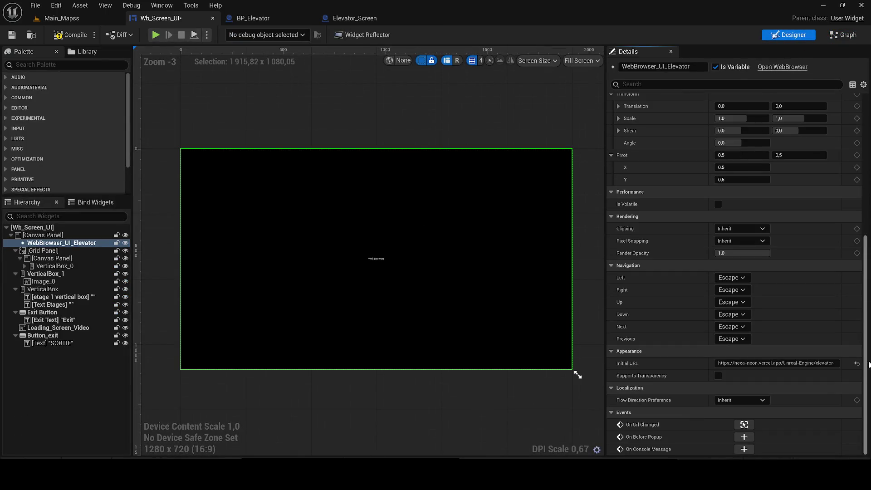
- Replace Set Field's Field Name with the nexa-neon.vercel.app elevator API URL and compile
left_click(776, 363)
type("-screen.html")
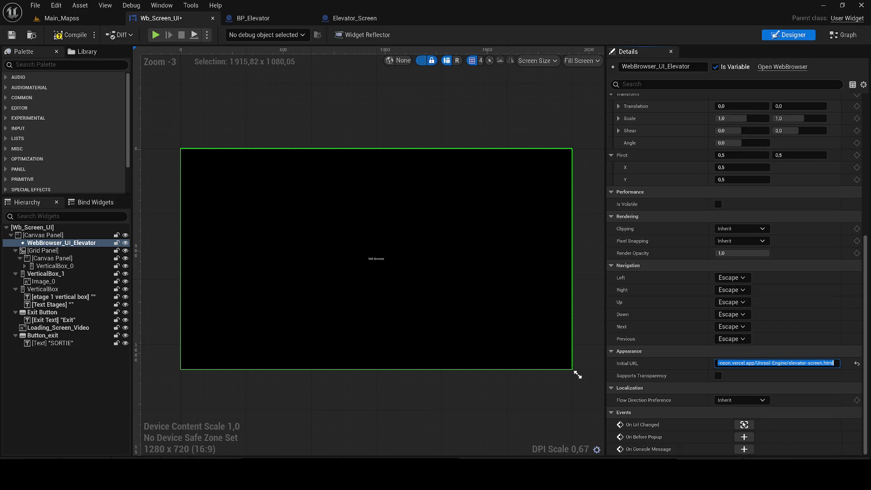
left_click(844, 35)
key("ctrl+a")
type("https://nexa-neon.vercel.app/api/elevator?floor=-1&time=${Date.now()}&action=descend")
left_click(486, 333)
left_click(69, 35)
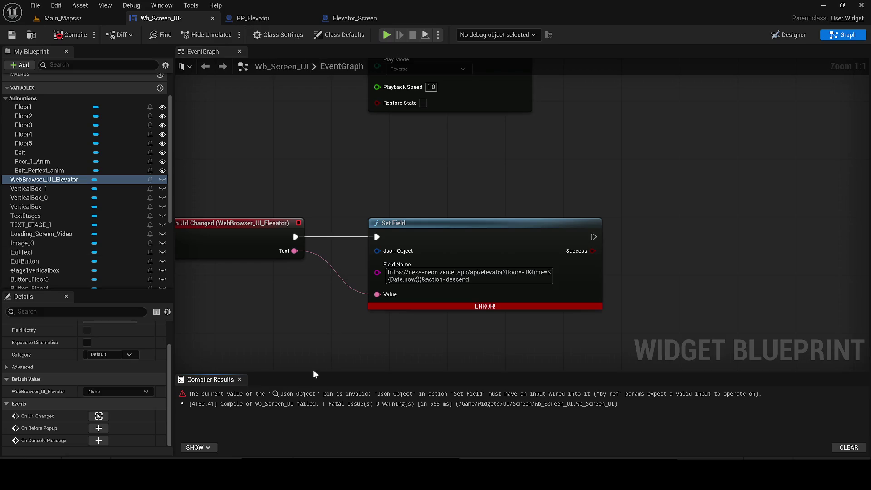
- Clear the Field Name URL, delete the erroring Set Field node, and recompile with F7
left_click(311, 393)
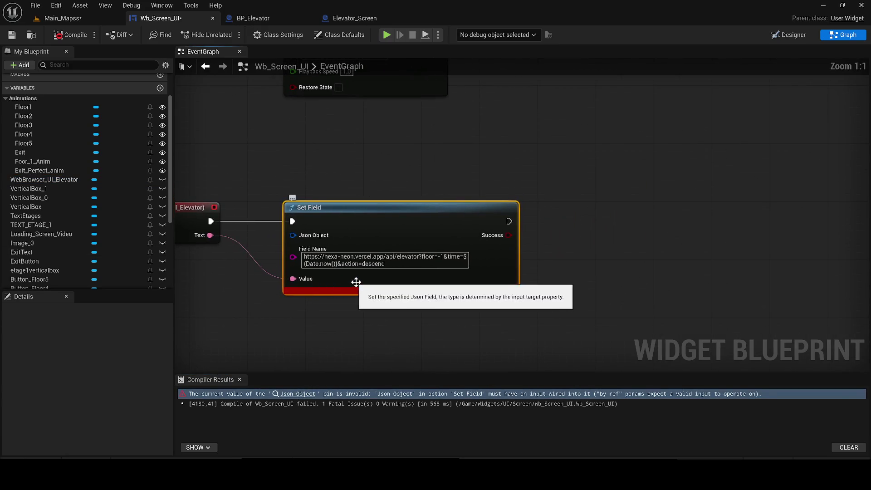
left_click(384, 262)
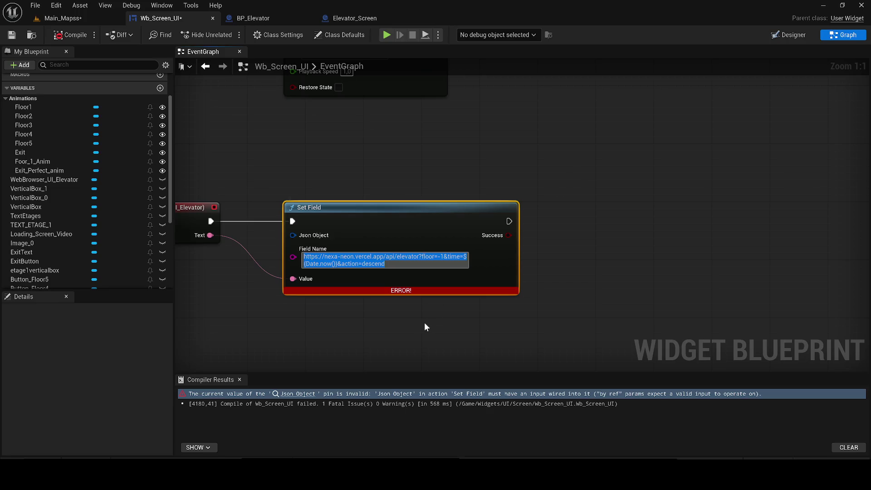
left_click(400, 356)
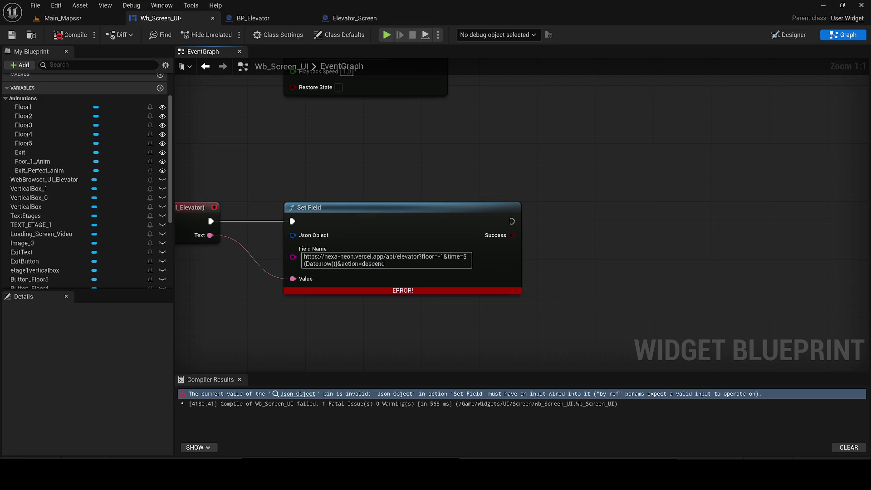
key("alt+Tab")
key("ctrl+a")
key("BackSpace")
left_click(370, 272)
key("Delete")
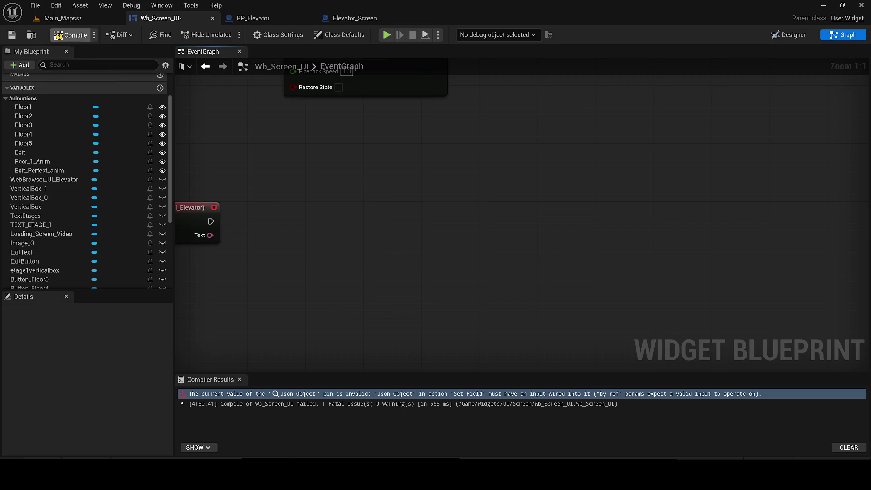
key("F7")
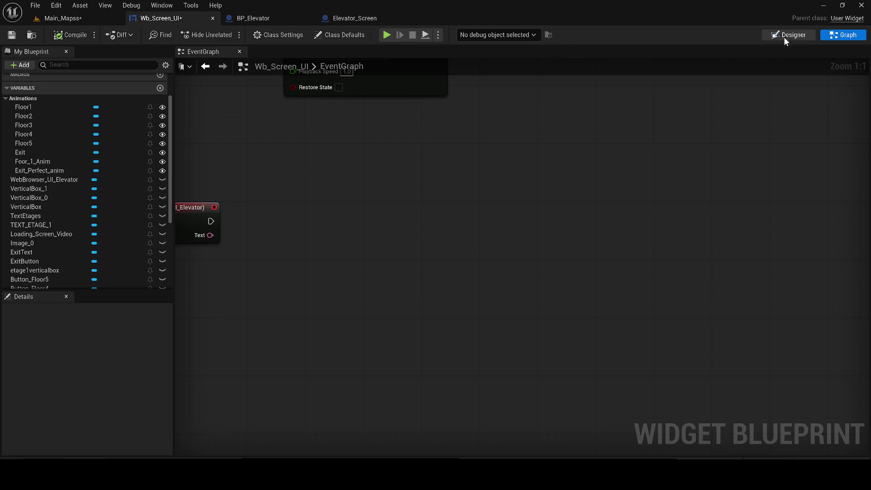
- Set the WebBrowser's Initial URL to the nexa-auth-api onrender elevator address and compile
scroll(699, 315, "down", 10)
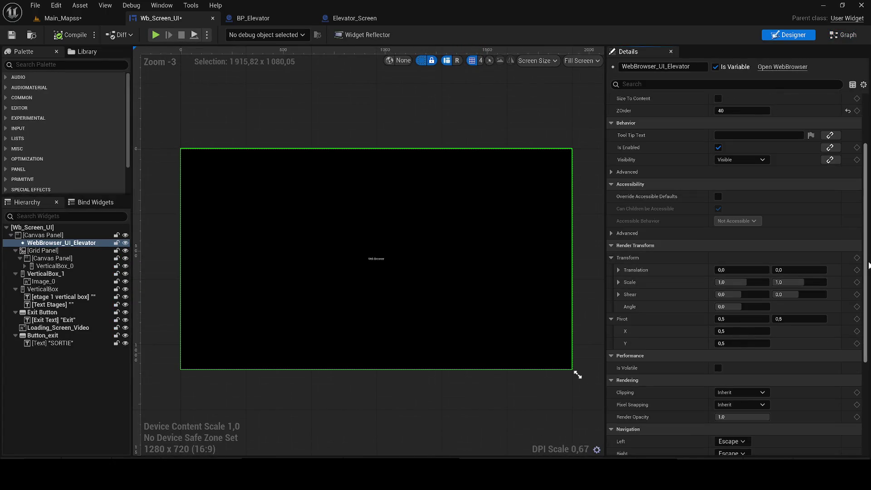
scroll(717, 369, "down", 5)
left_click(744, 362)
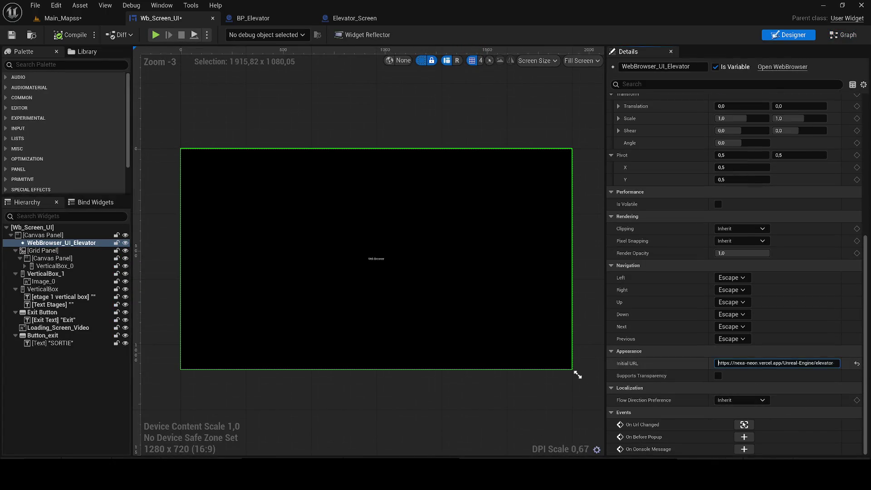
key("Return")
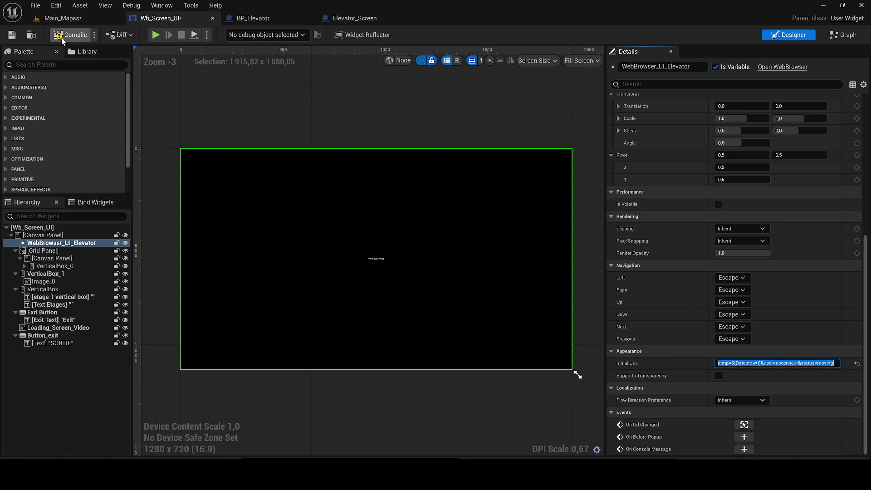
left_click(13, 34)
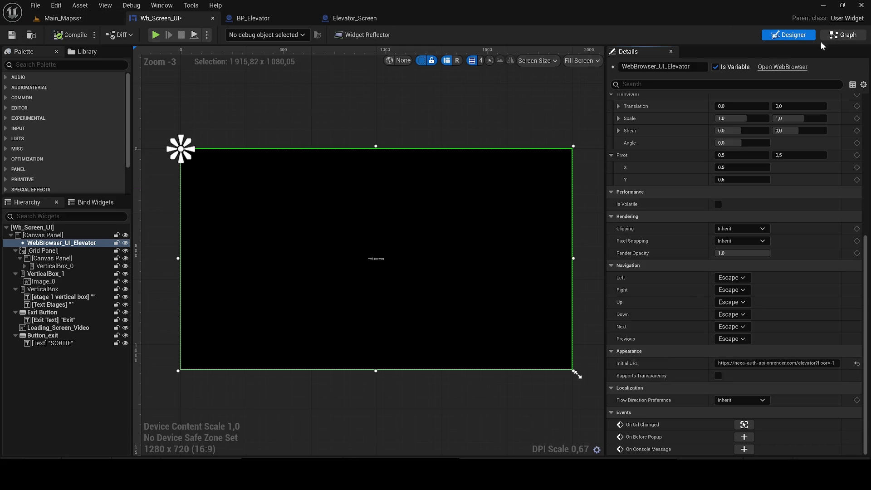
left_click(825, 36)
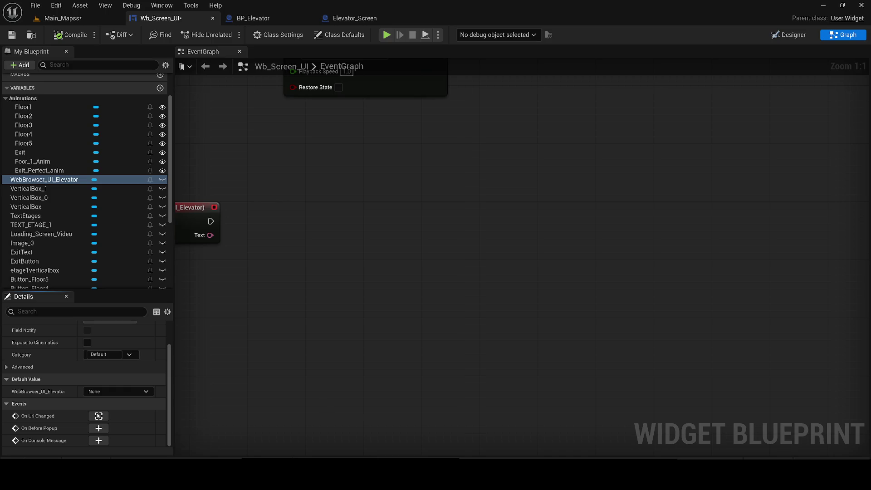
key("alt+Tab")
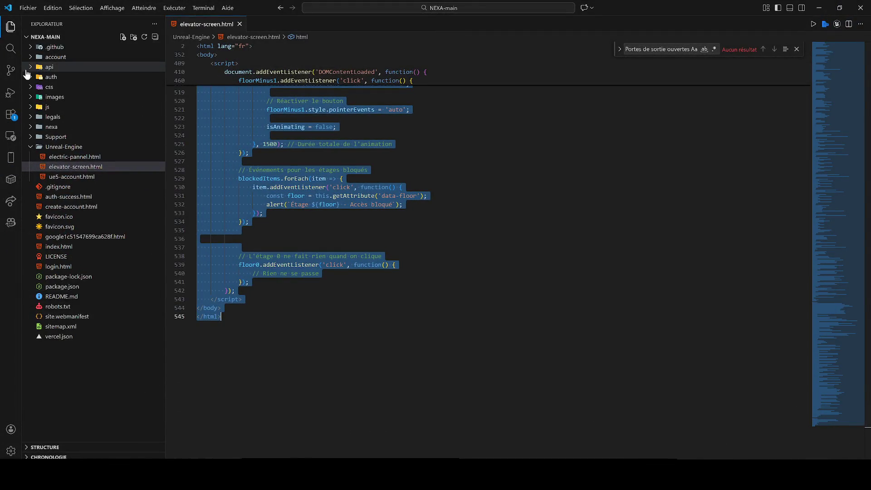
- Create a new routes folder at the project root
left_click(27, 68)
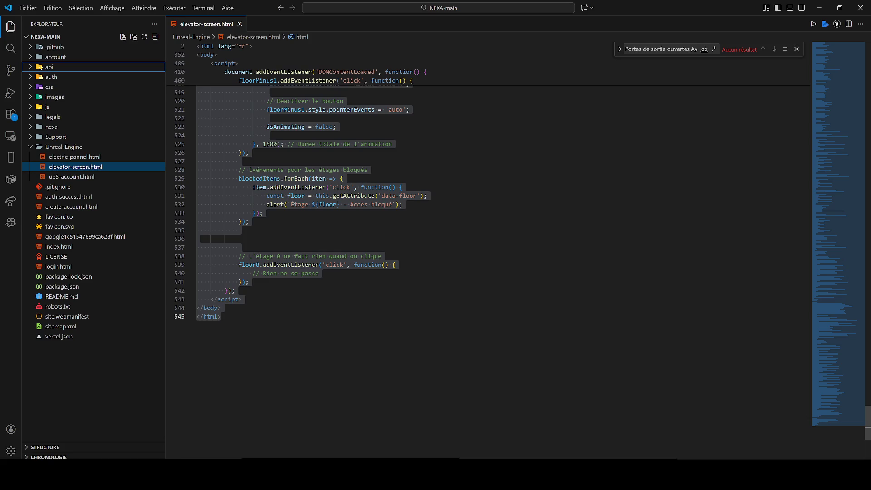
right_click(72, 375)
left_click(84, 155)
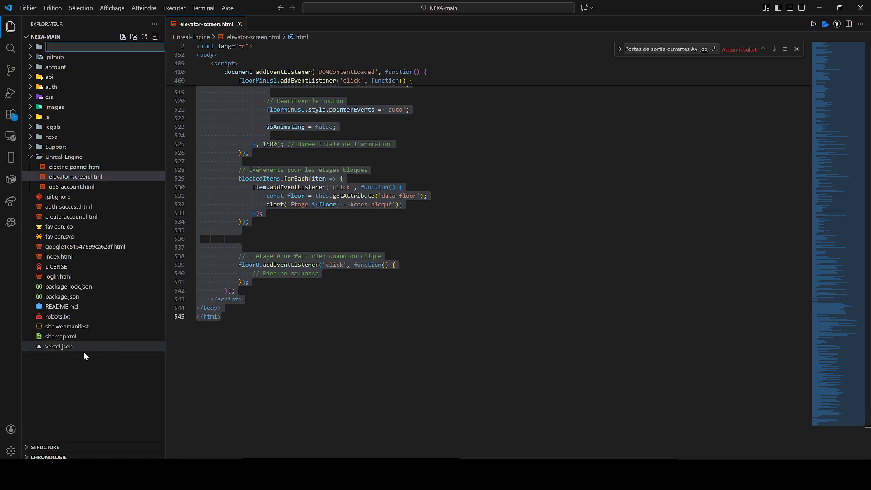
type("routes")
key("Return")
- Add elevator.js inside routes and paste the Express elevator router code into it
right_click(75, 138)
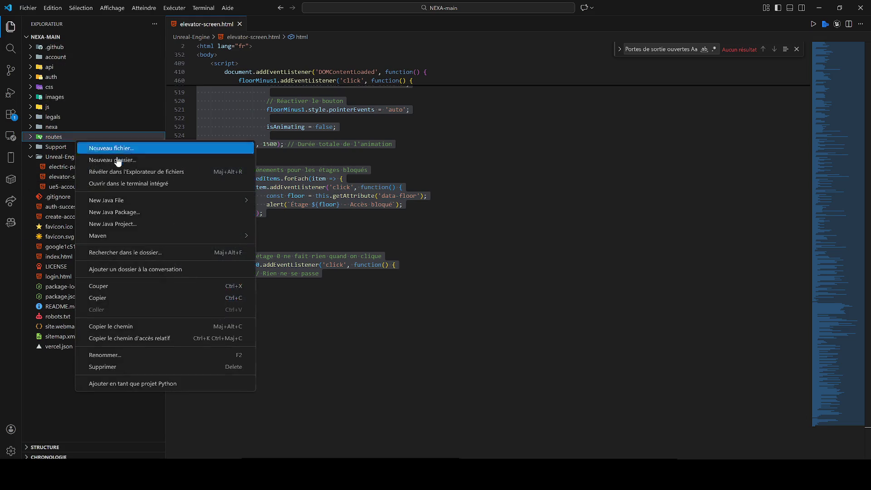
left_click(118, 149)
type("ele")
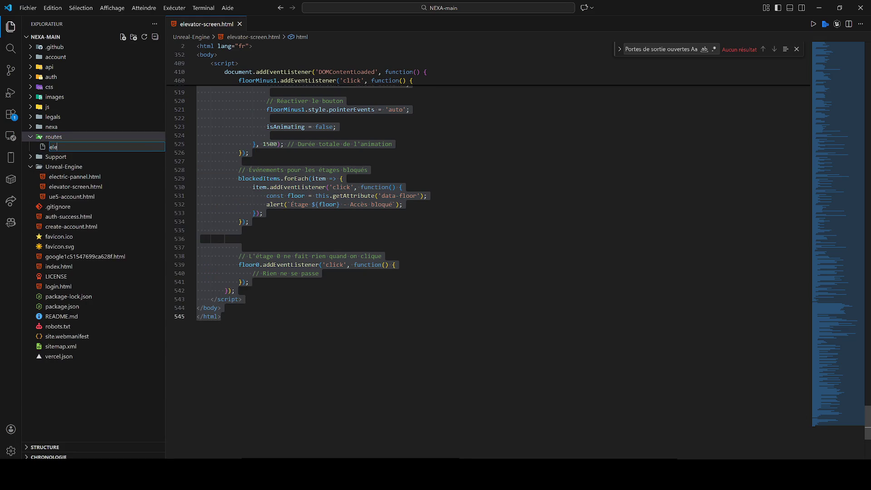
type("vator.js")
key("Return")
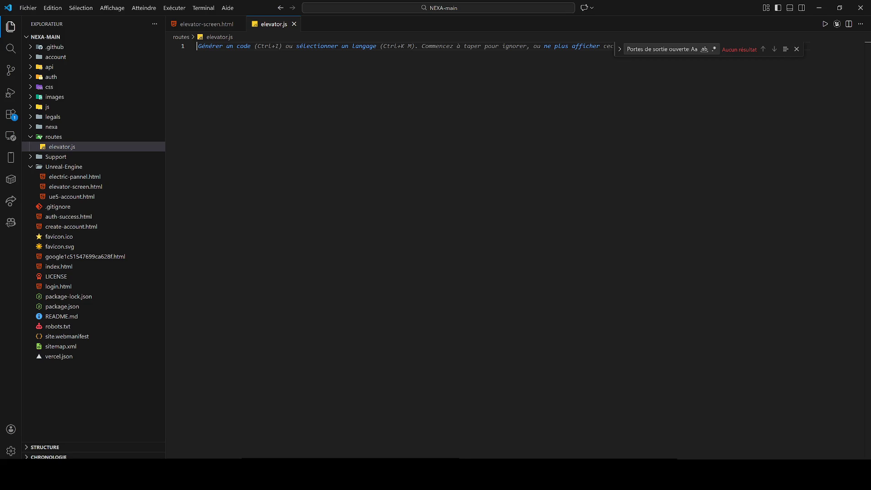
key("ctrl+v")
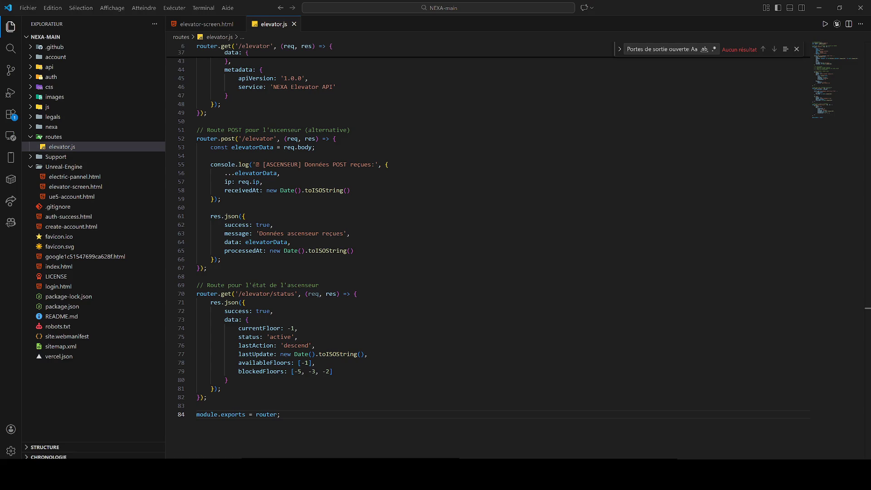
right_click(65, 147)
left_click(102, 188)
mouse_move(256, 474)
key("alt+Tab")
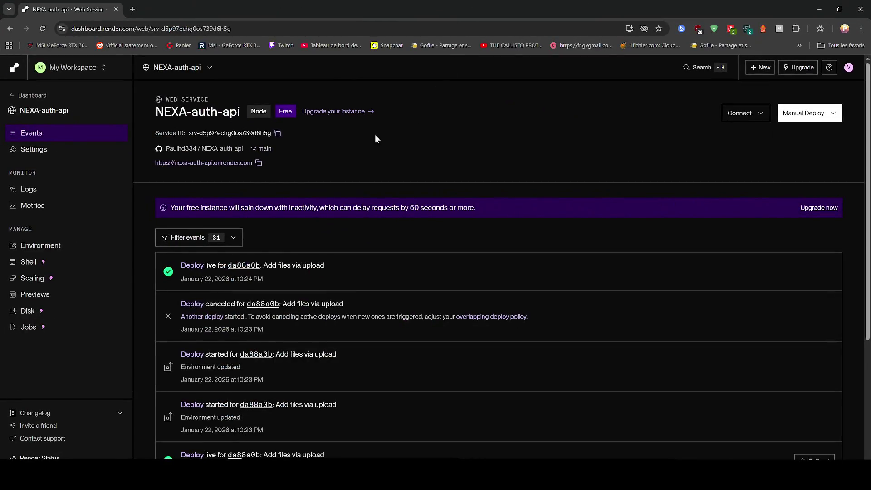
left_click(62, 187)
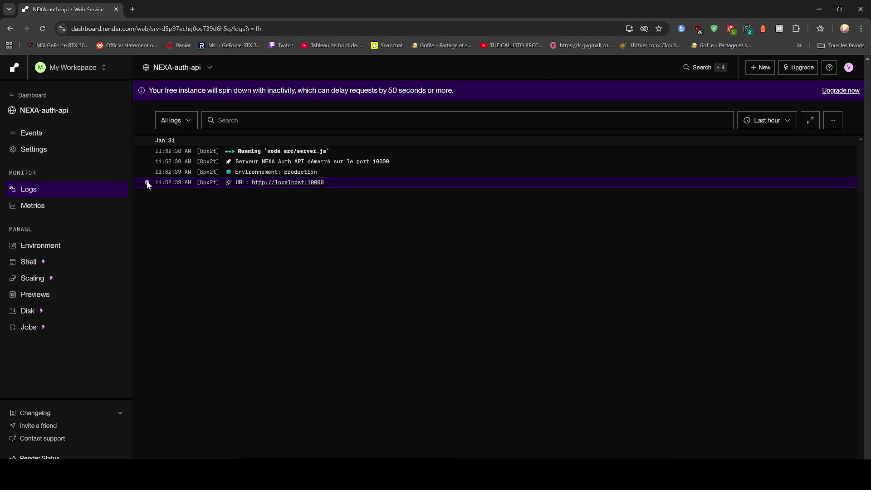
left_click(70, 207)
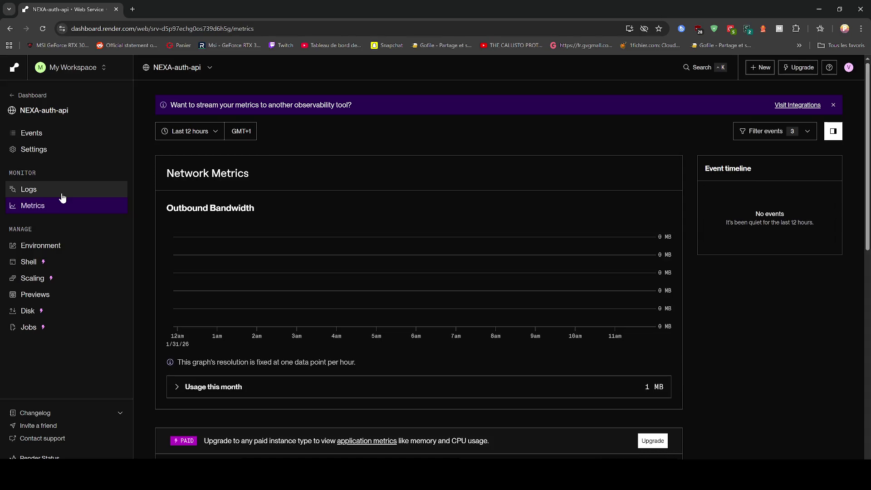
scroll(733, 294, "down", 2)
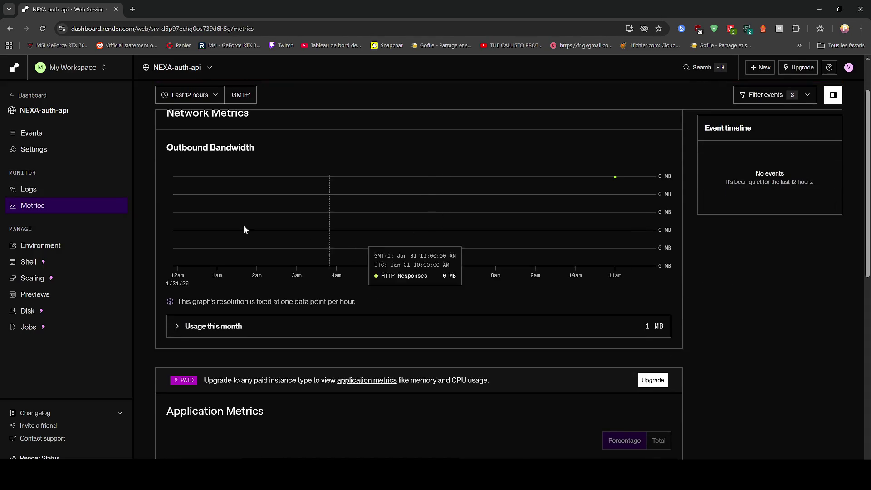
left_click(66, 190)
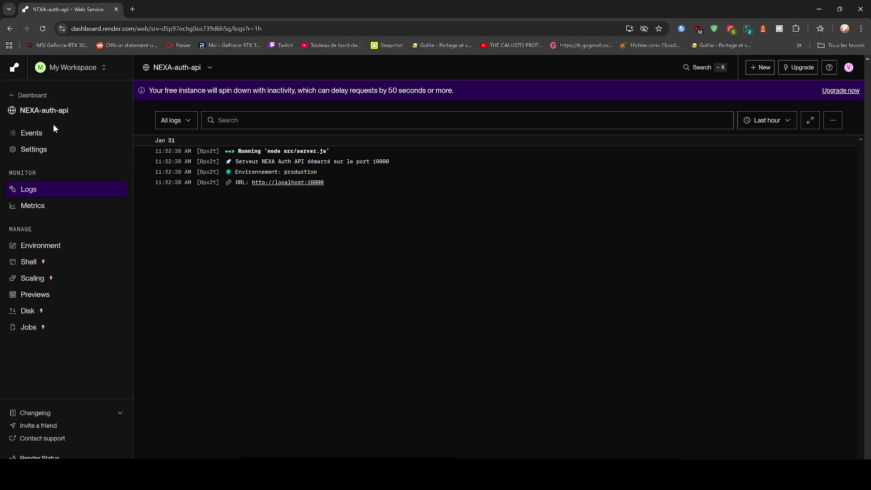
left_click(51, 135)
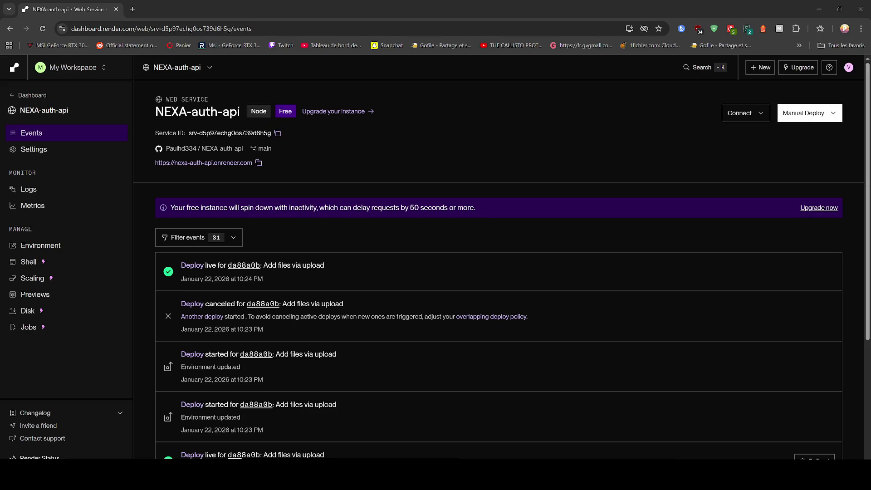
left_click(133, 7)
type("https://nexa-auth-api.onrender.com/api/elevator?floor=-1&action=descend&timestamp=${Date.now()}&user=ascenseur&status=moving")
- Load the /api/elevator URL and manually deploy the latest commit on Render
key("Return")
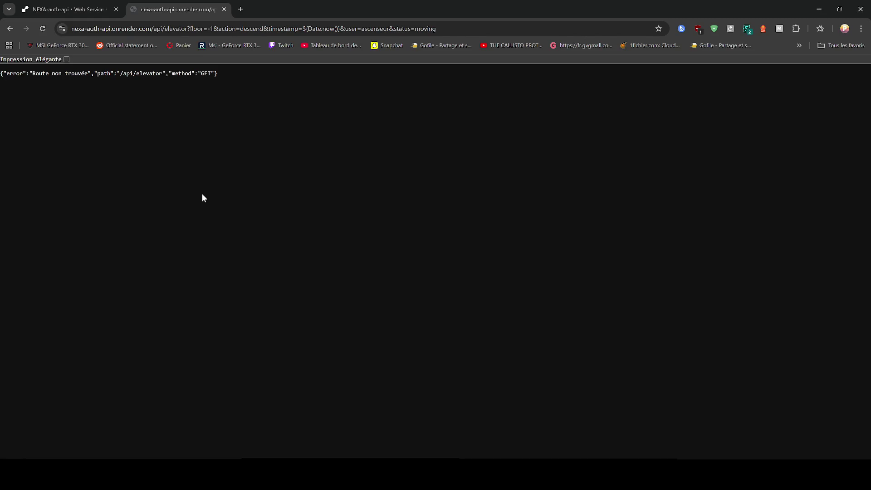
key("F5")
key("F5")
left_click(72, 3)
left_click(803, 111)
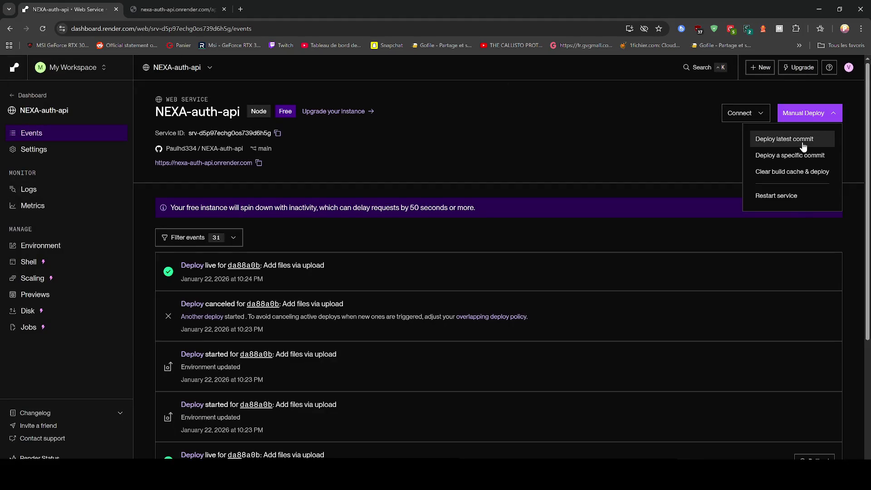
left_click(803, 144)
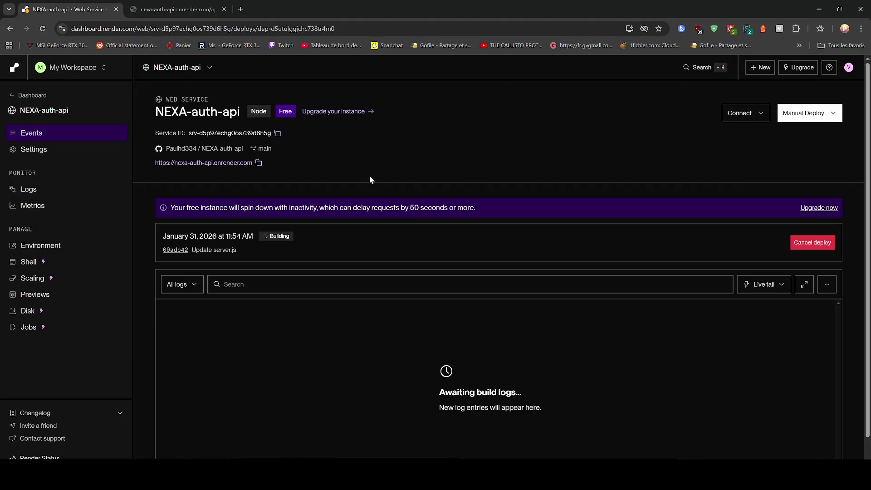
- Keep reloading /api/elevator while checking the deploy progress on the Render dashboard
left_click(181, 7)
left_click(42, 29)
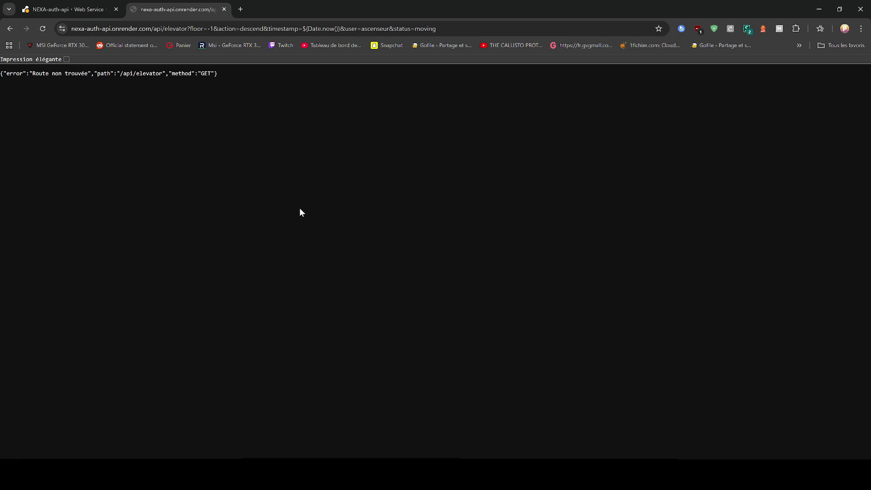
key("ctrl+Tab")
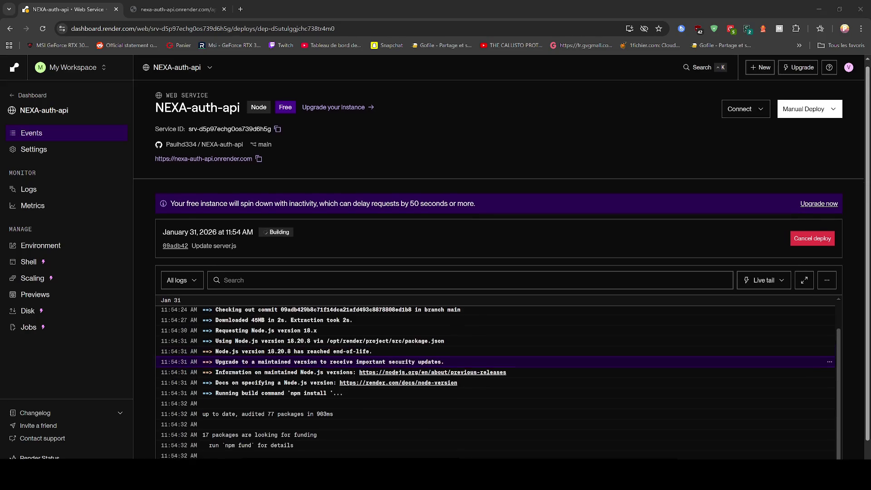
left_click(241, 9)
left_click(177, 9)
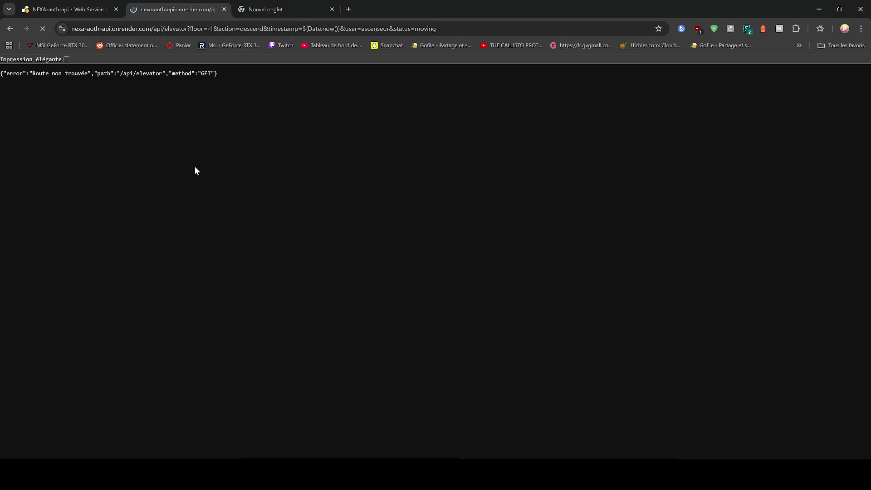
left_click(332, 9)
key("F5")
key("ctrl+Tab")
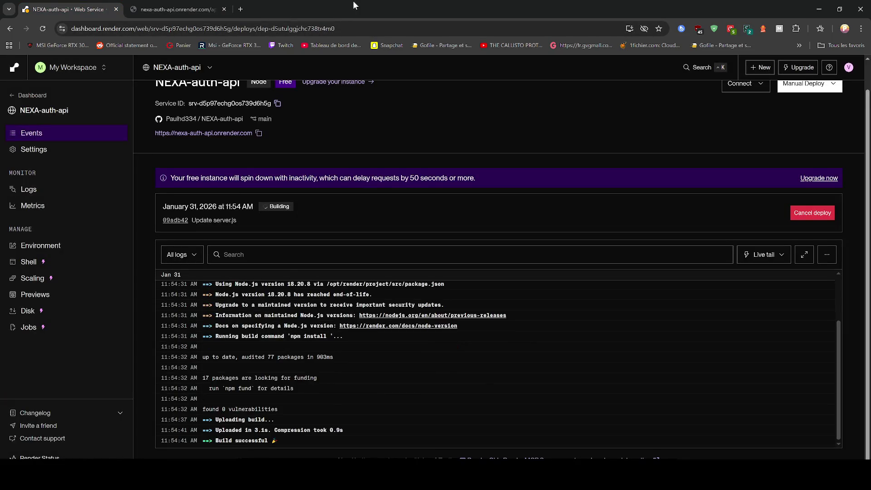
left_click(182, 9)
key("F5")
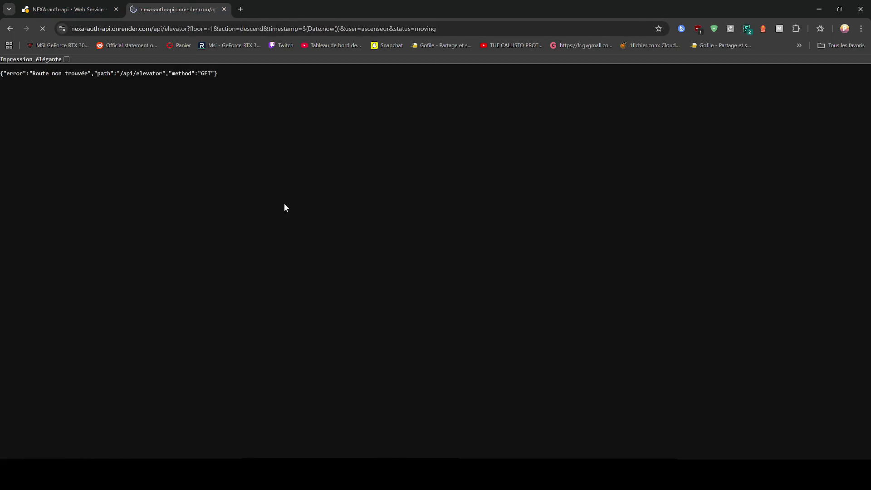
key("F5")
key("F5")
key("F5")
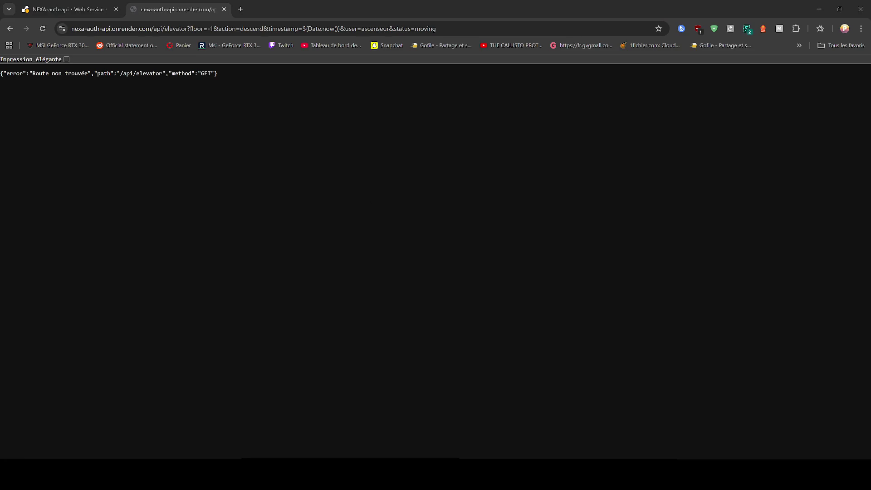
- Once the deploy is live, retest /api/elevator, now returning 'Erreur interne du serveur'
key("XF86AudioLowerVolume")
key("XF86AudioLowerVolume")
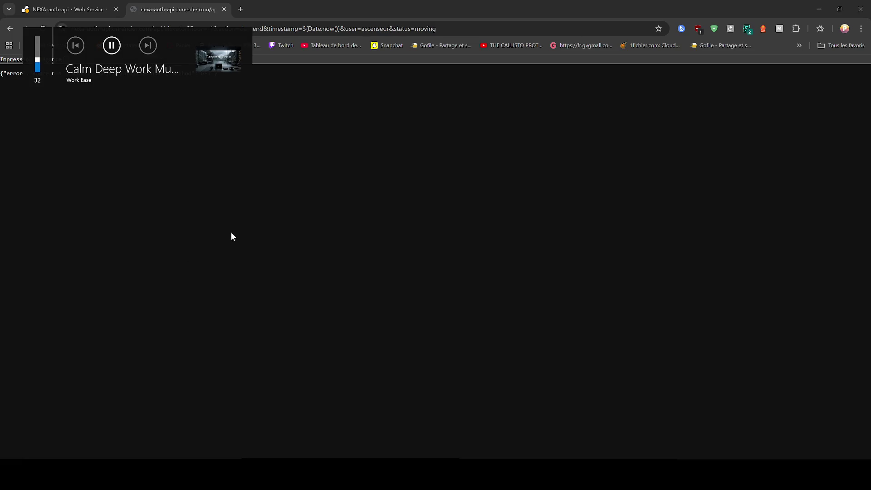
key("XF86AudioLowerVolume")
key("XF86AudioLowerVolume")
left_click(83, 7)
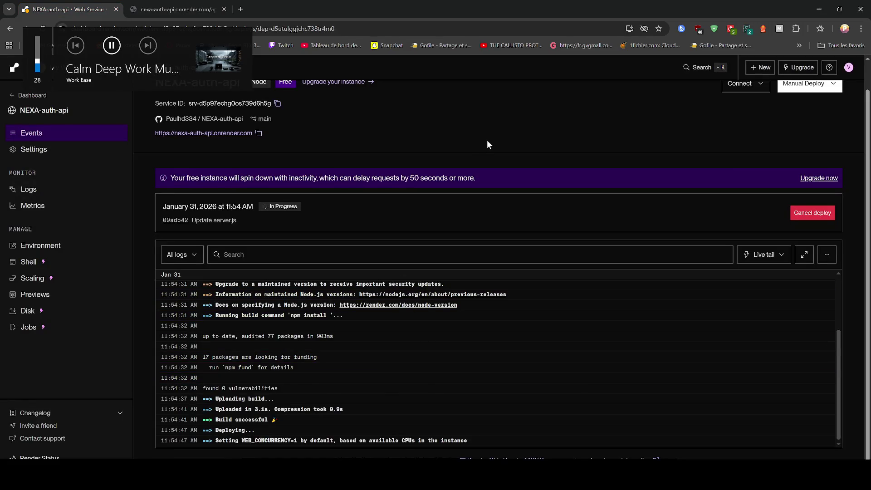
right_click(256, 474)
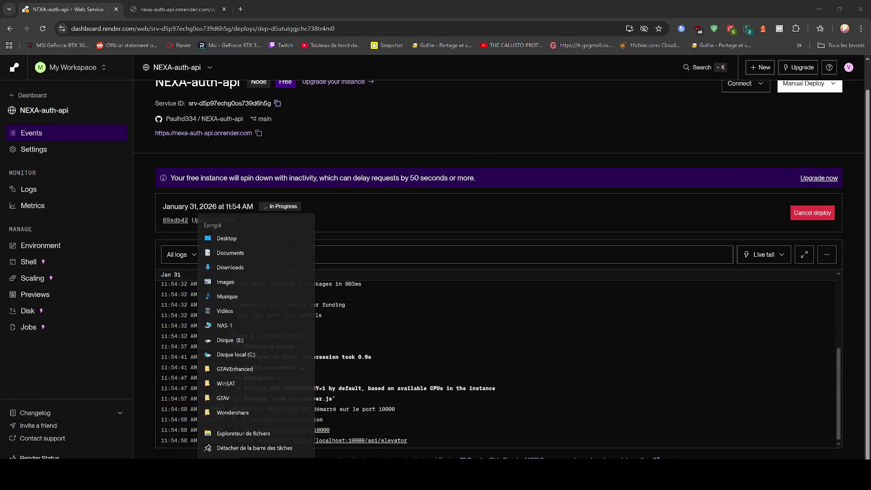
left_click(151, 11)
left_click(157, 29)
key("Return")
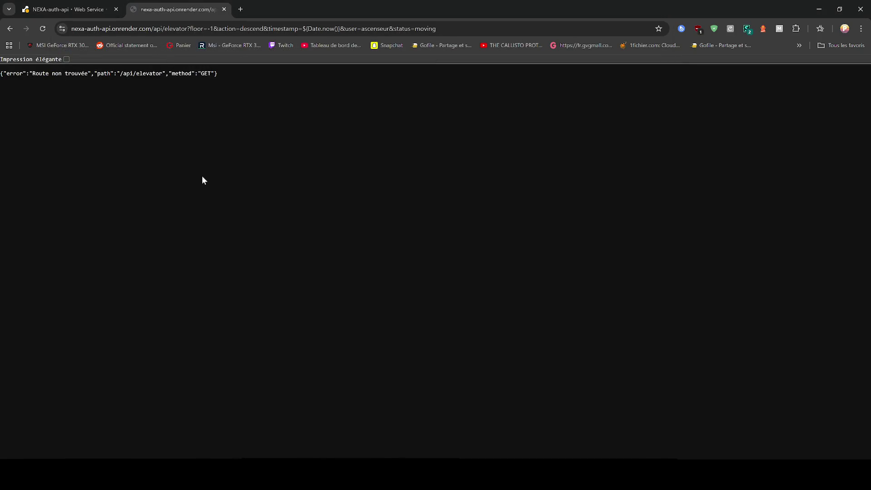
key("ctrl+shift+Tab")
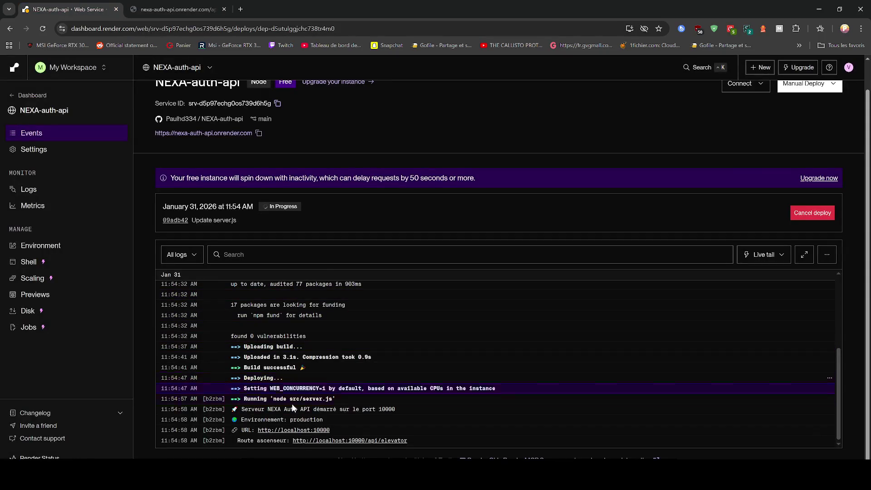
left_click(361, 441)
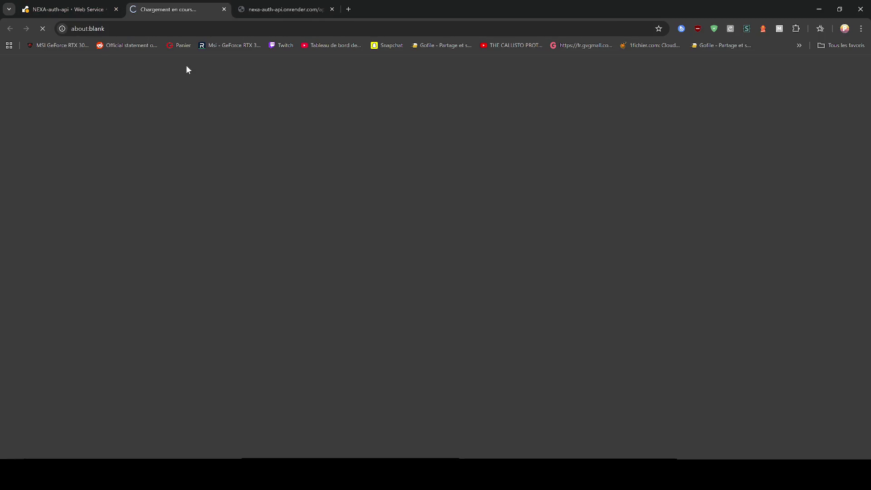
left_click(224, 10)
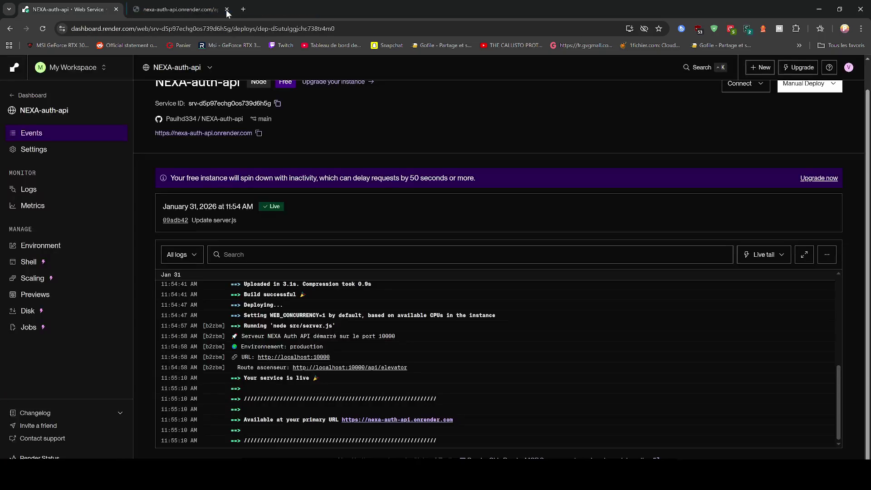
key("ctrl+Tab")
left_click(43, 29)
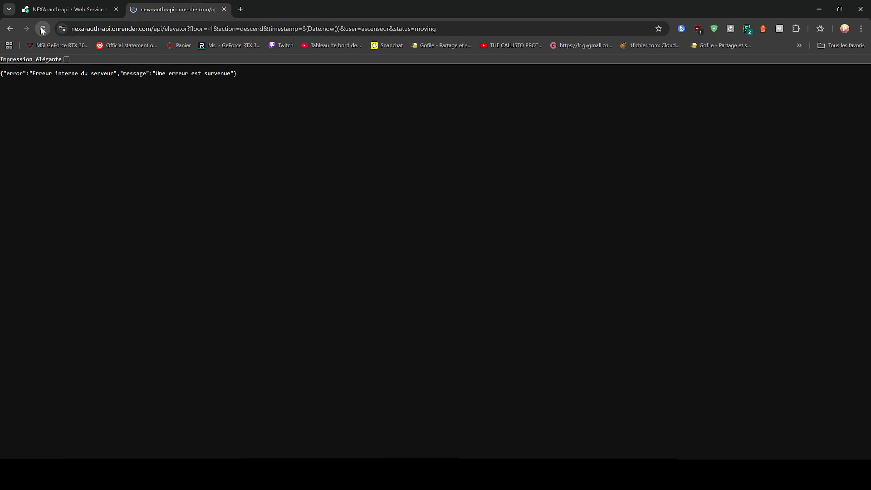
- Open DevTools, select the GET 500 error in the console, and reload the page
key("ctrl+a")
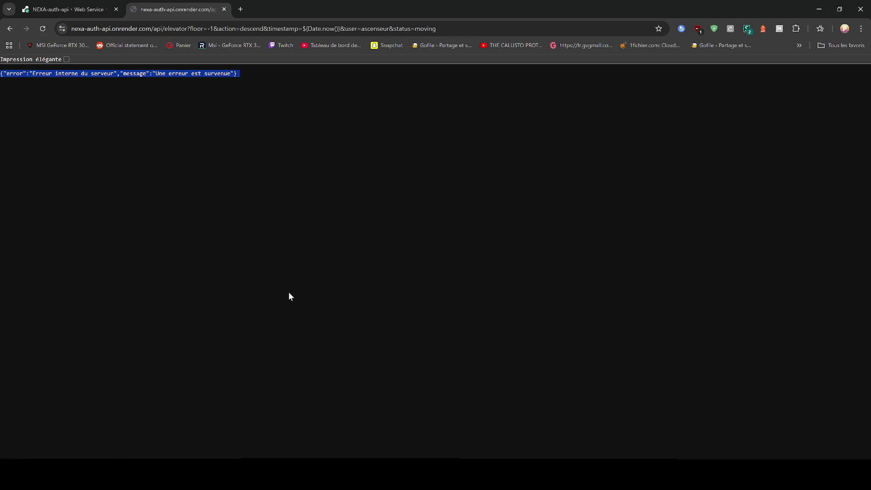
key("F12")
left_click(251, 184)
left_click_drag(600, 114, 683, 128)
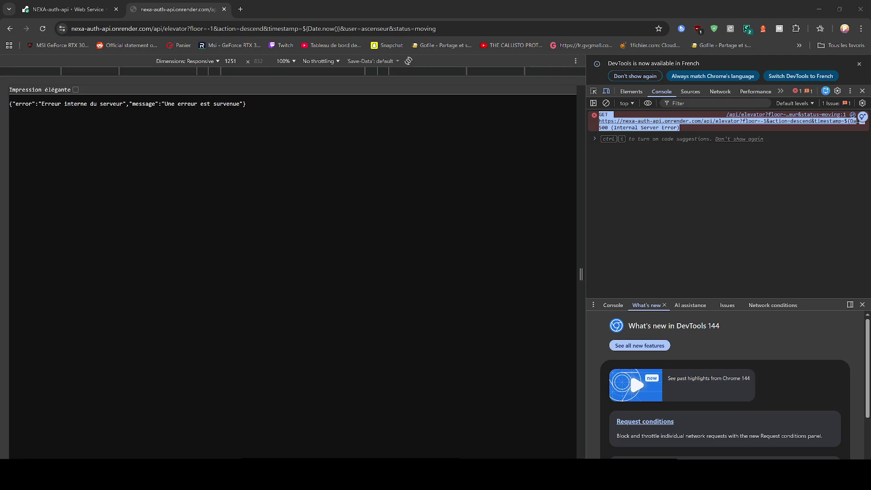
left_click(42, 28)
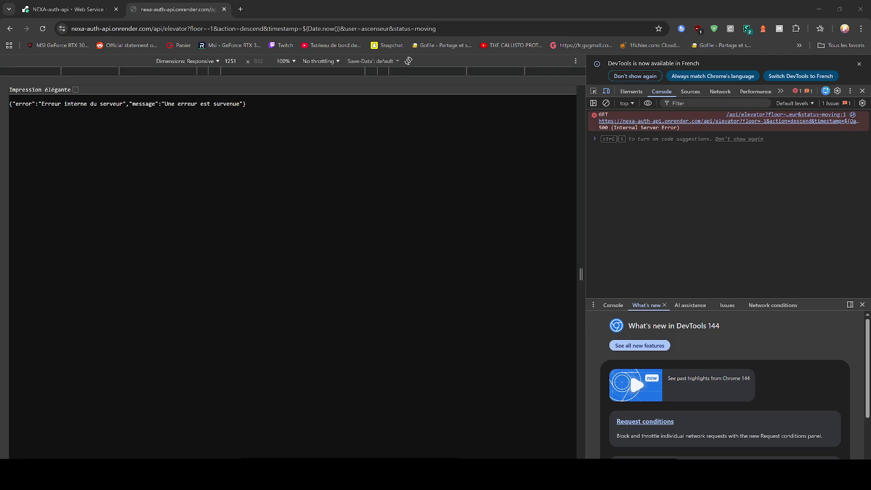
- Paste the copied const url elevator API line into the address bar and submit it
key("ctrl+l")
type("const url = `https://nexa-auth-api.onrender.com/api/elevator?floor=-1&action=descend&timestamp=${Date.now()}&user=ascenseur&status=moving`;")
key("Return")
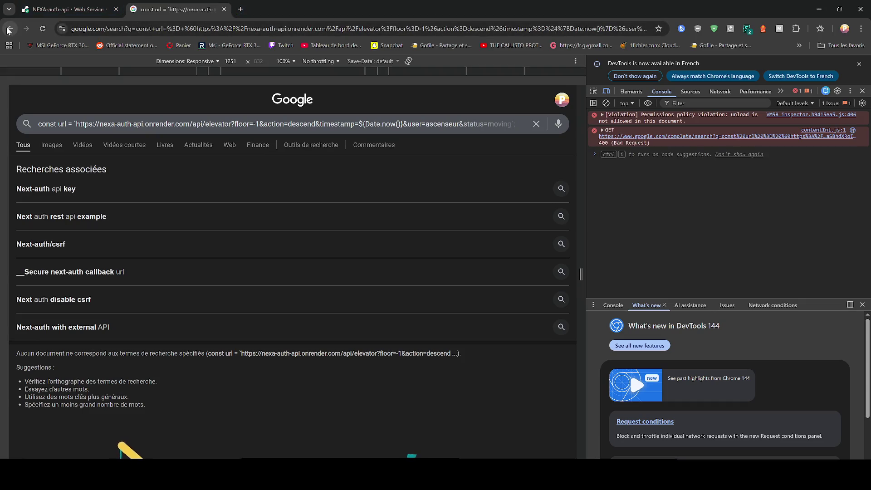
key("ctrl+l")
key("ctrl+v")
key("Return")
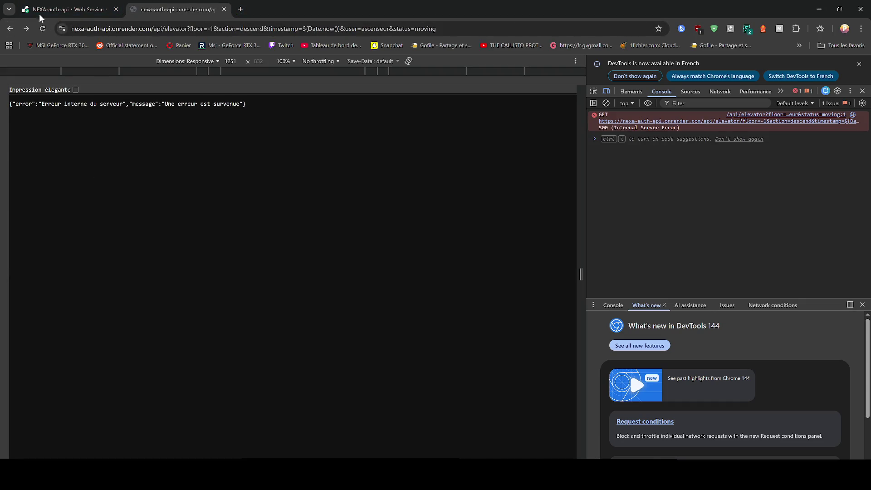
- Deploy the latest commit of NEXA-auth-api on Render, then return to the code editor
left_click(24, 6)
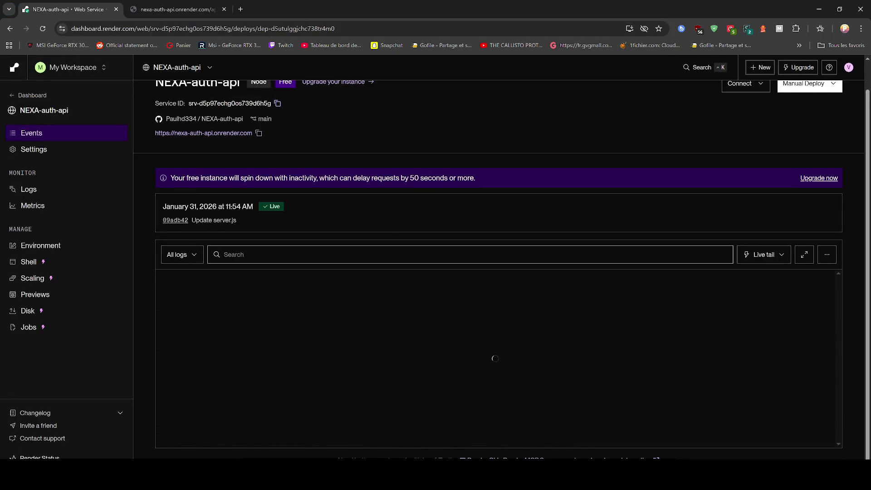
scroll(653, 187, "up", 1)
left_click(834, 115)
left_click(808, 135)
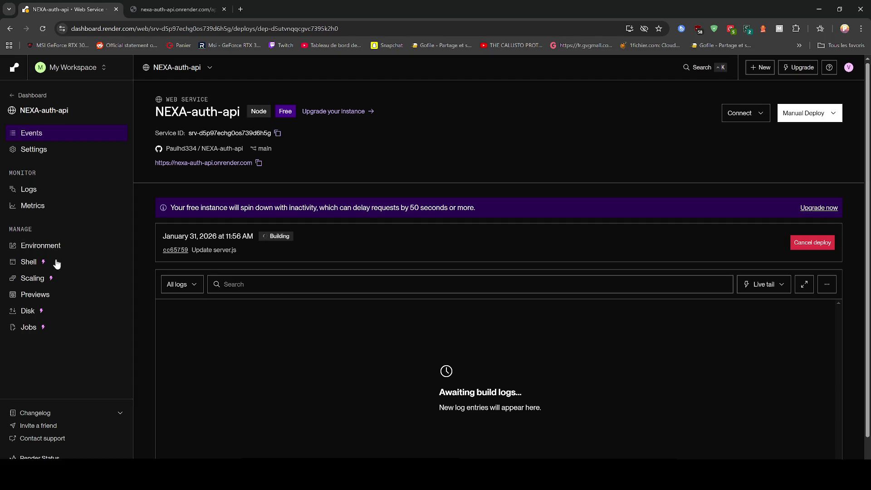
key("alt+Tab")
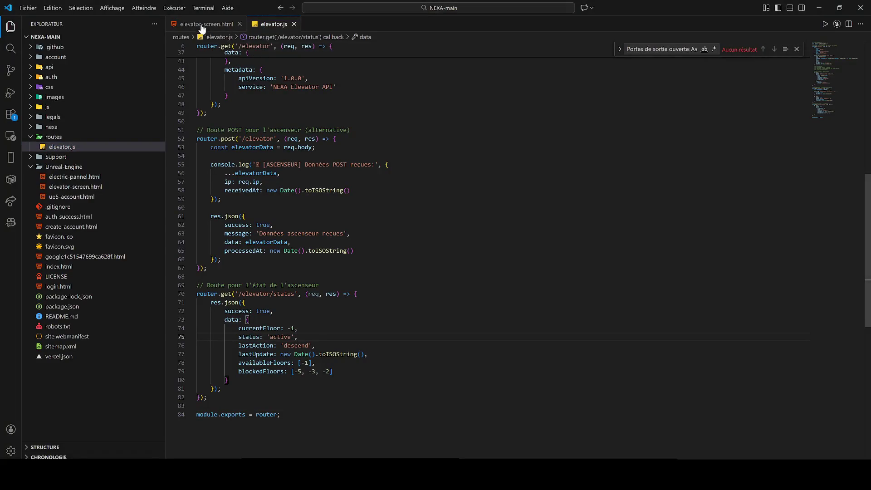
- Select all of elevator-screen.html's contents and minimize the browser window
key("ctrl+Tab")
key("ctrl+a")
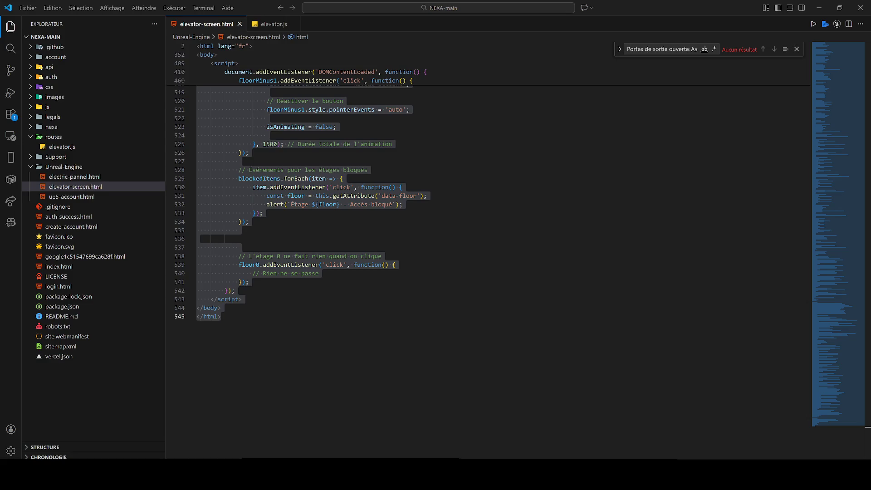
key("alt+Tab")
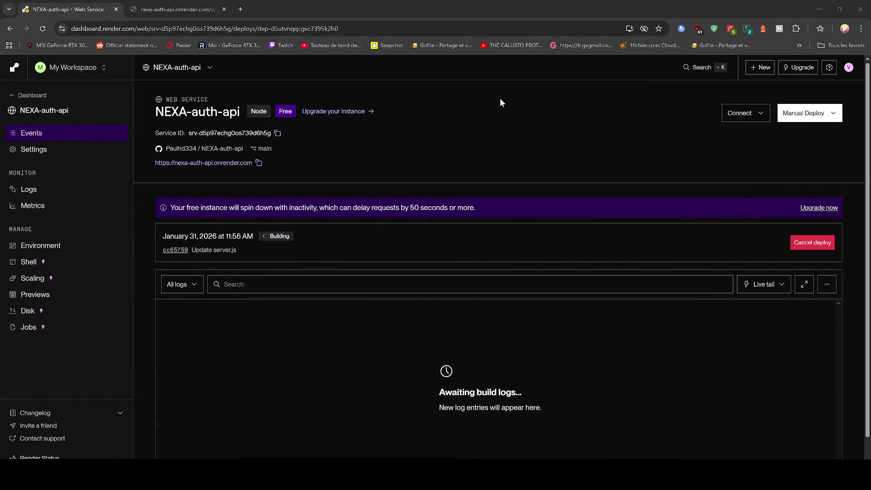
left_click(822, 9)
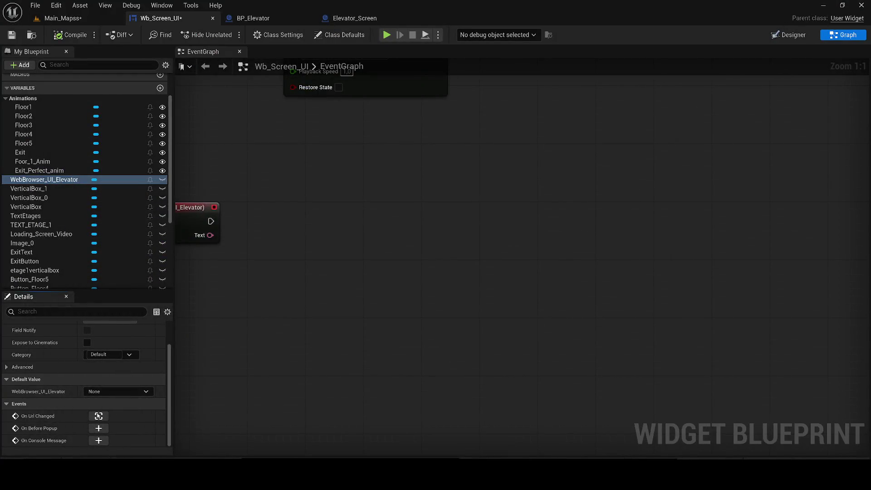
key("alt+Tab")
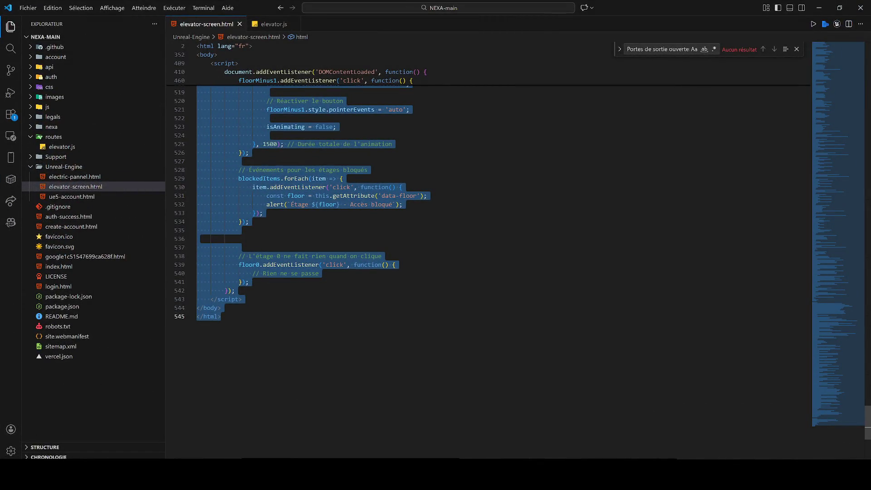
- Delete the routes folder with elevator.js from NEXA-main in the Explorer
key("ctrl+shift+e")
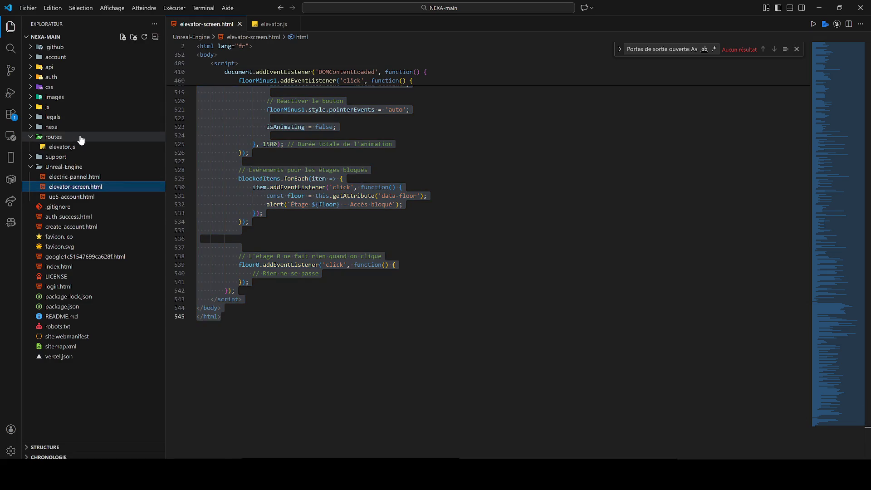
left_click(75, 136)
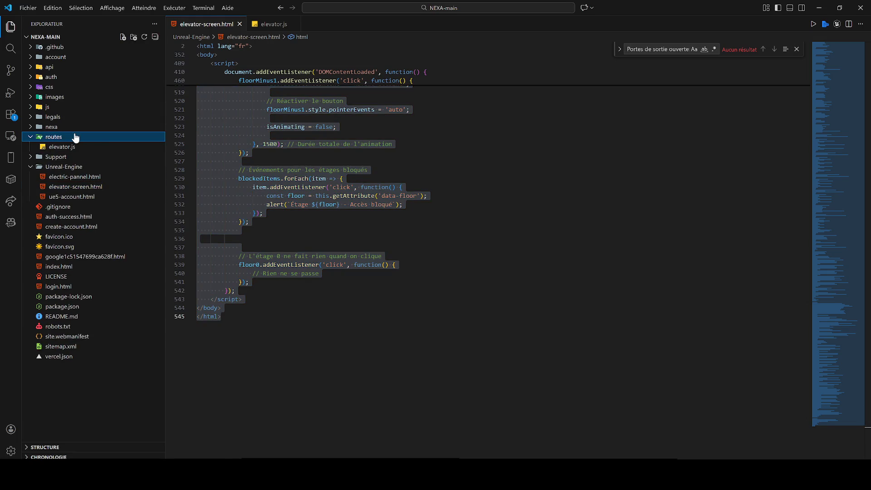
key("Delete")
left_click(221, 316)
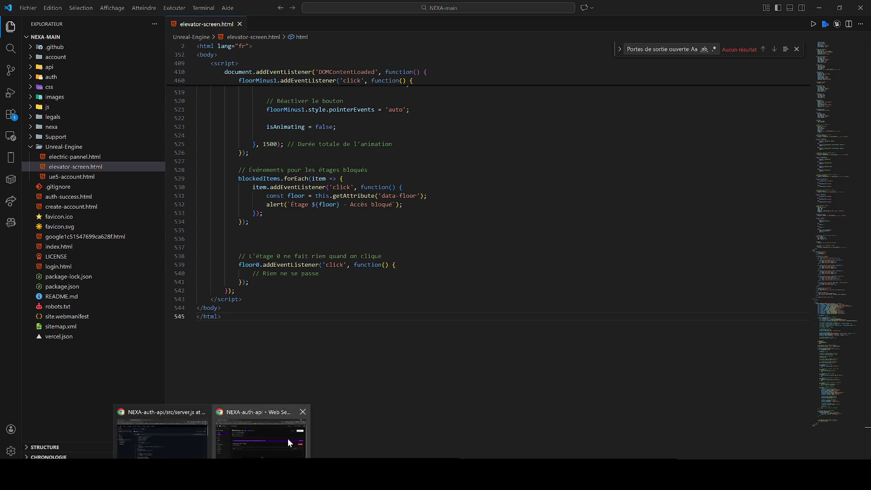
- Check the elevator API response, then return to the Render dashboard
left_click(289, 436)
left_click(175, 9)
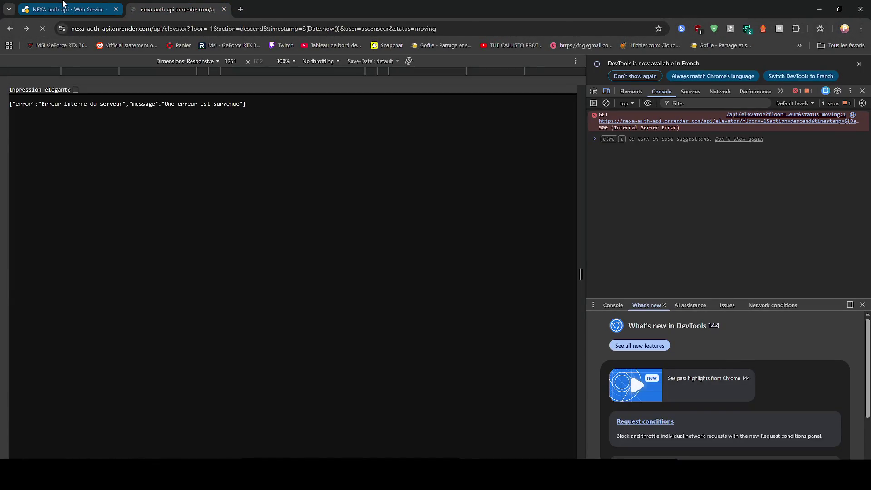
left_click(63, 6)
scroll(359, 334, "down", 1)
scroll(354, 254, "up", 1)
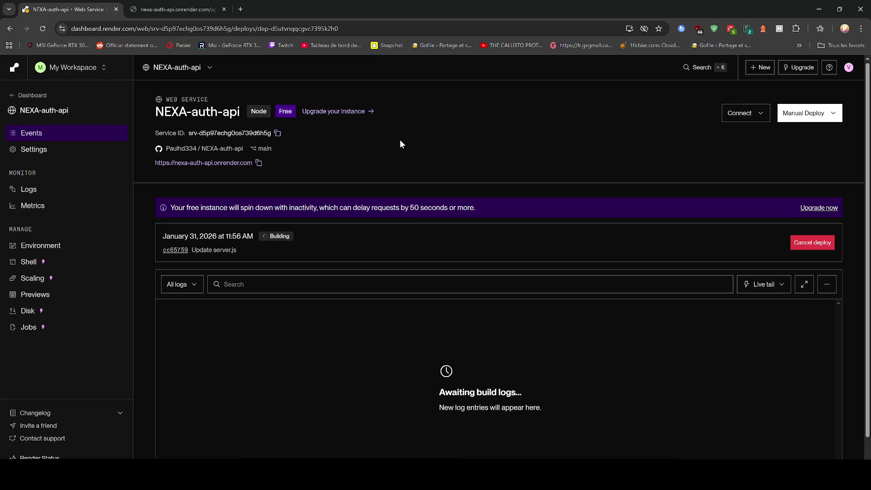
- From NEXA-auth-api's events, open the latest deploy's Update server.js commit cc65759 on GitHub
left_click(15, 96)
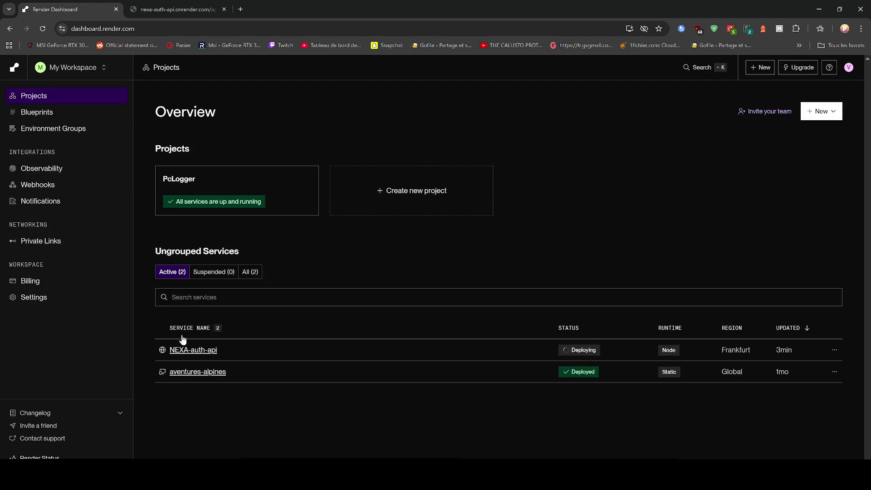
left_click(195, 351)
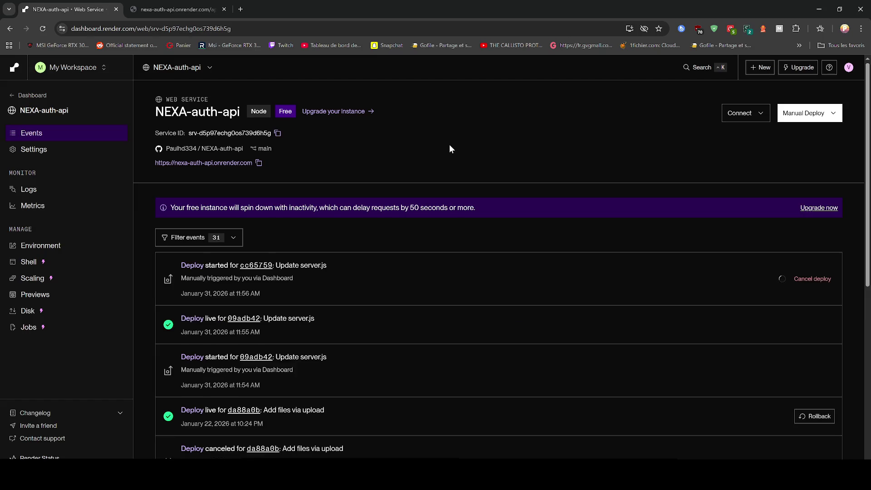
left_click(177, 9)
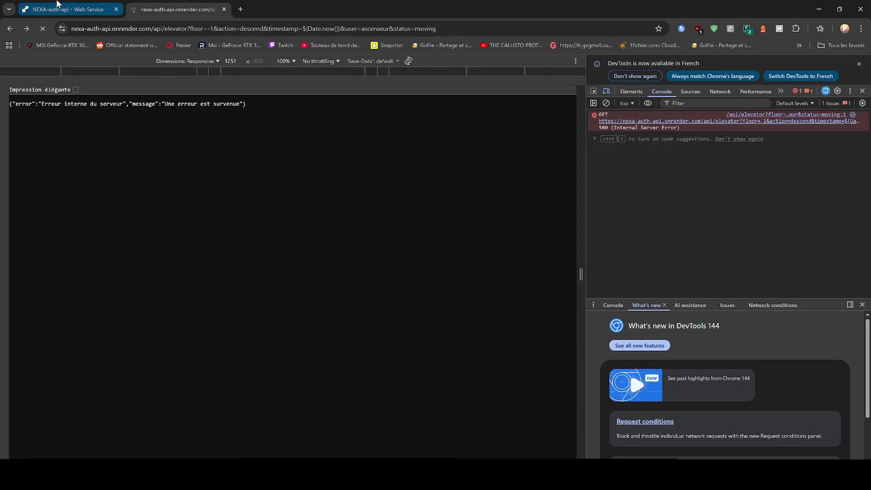
left_click(57, 4)
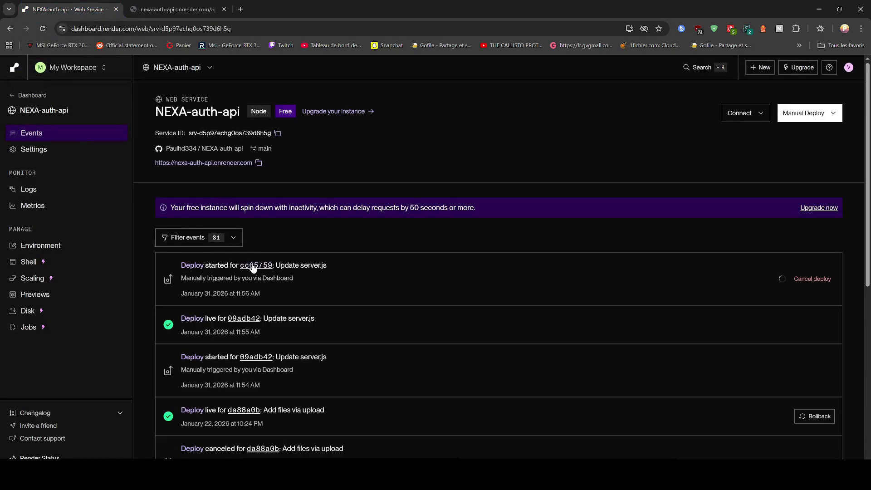
left_click(253, 266)
left_click(84, 4)
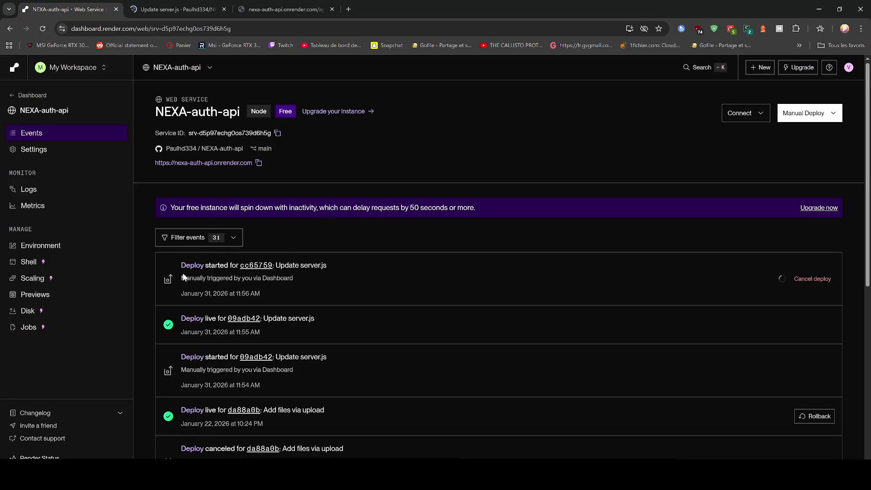
left_click(192, 265)
left_click(202, 5)
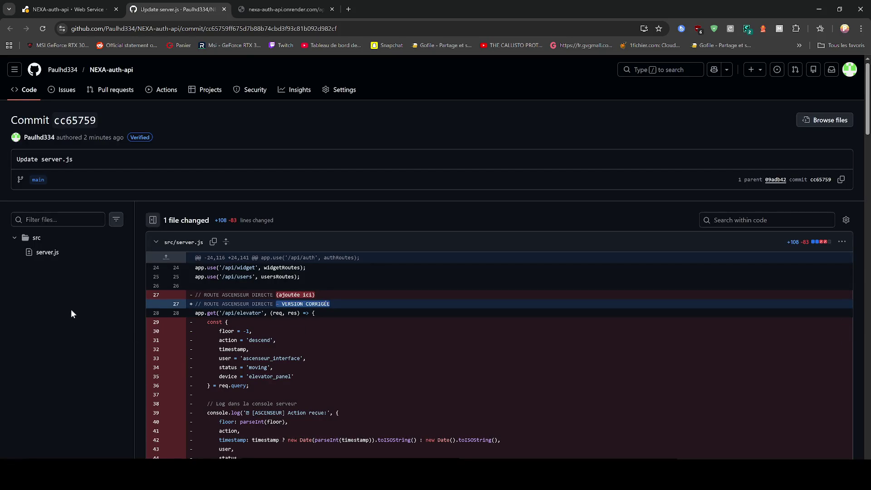
- Browse to src/routes/elevator.js on GitHub, then check the API page and Render deploy log
left_click(851, 74)
left_click(31, 94)
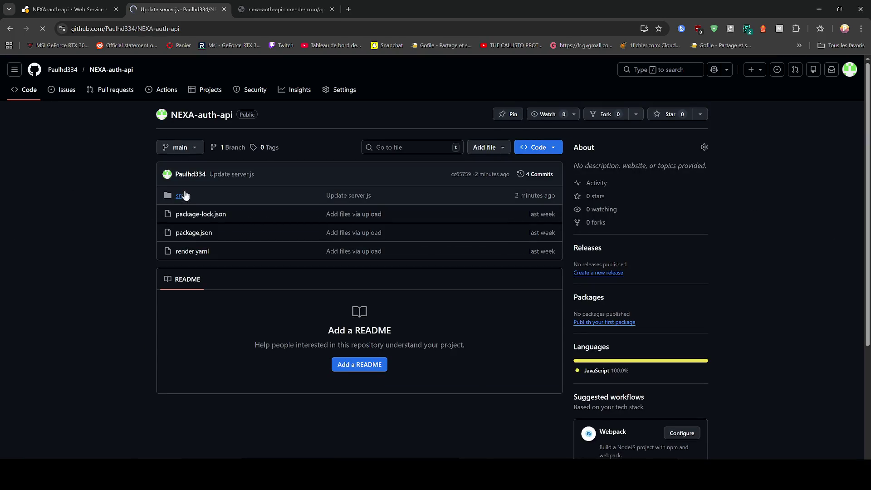
left_click(178, 196)
left_click(179, 223)
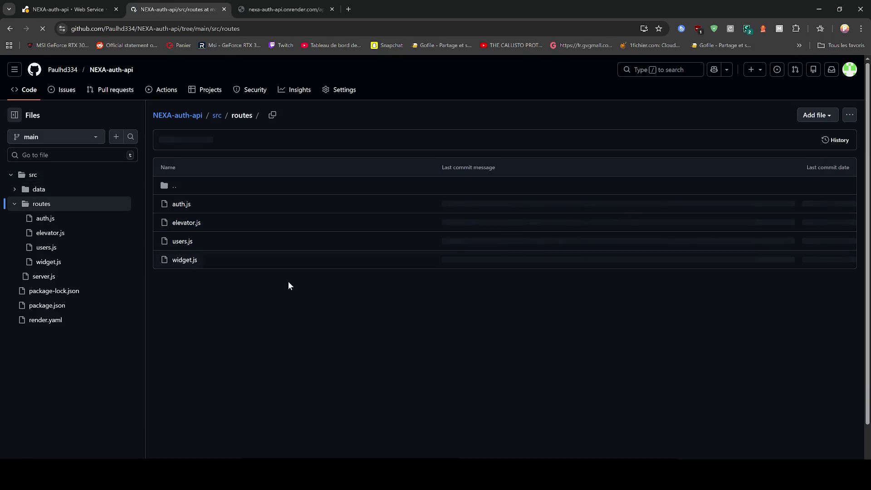
left_click(191, 226)
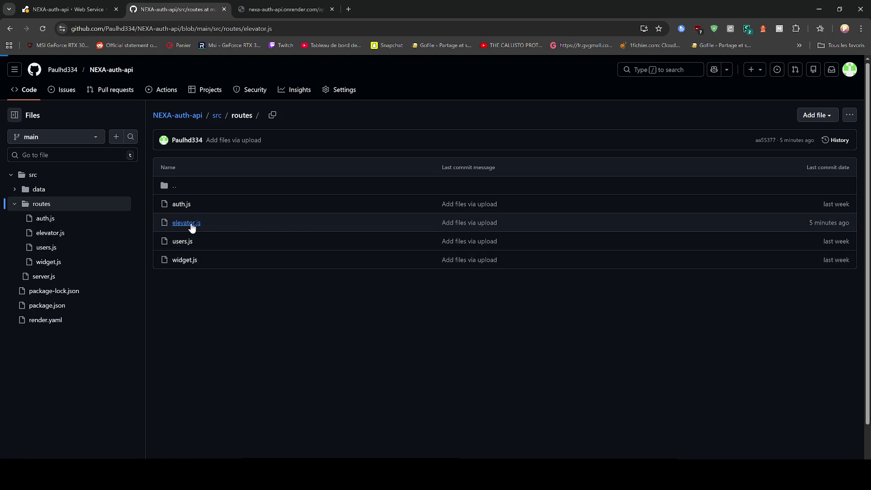
left_click(284, 9)
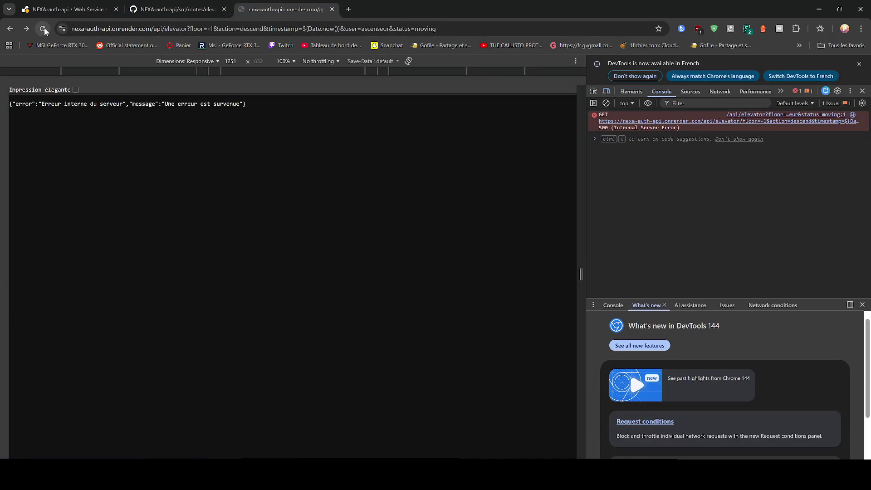
left_click(66, 9)
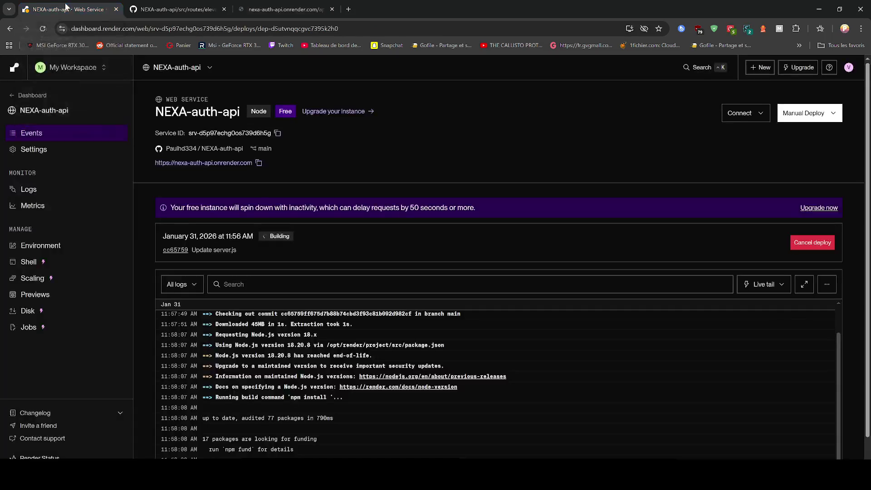
- Follow the cc65759 deploy until the server starts on port 10000, reloading /api/elevator meanwhile
scroll(382, 282, "down", 1)
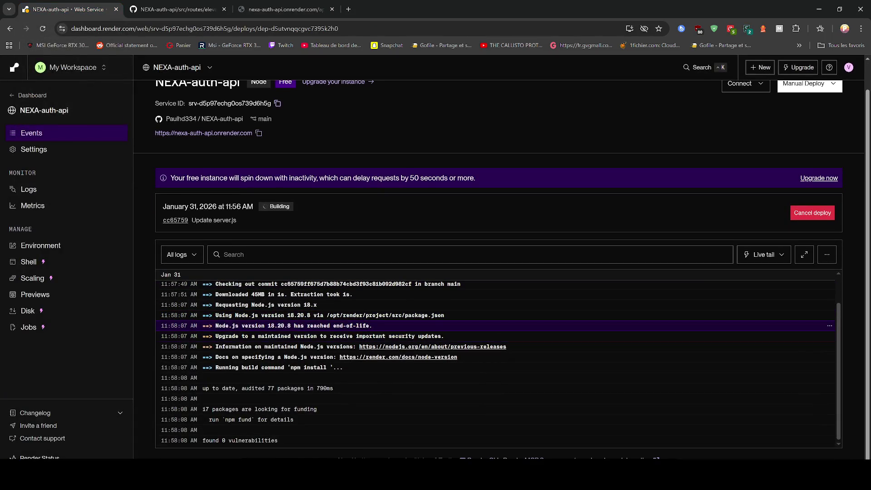
scroll(385, 359, "up", 1)
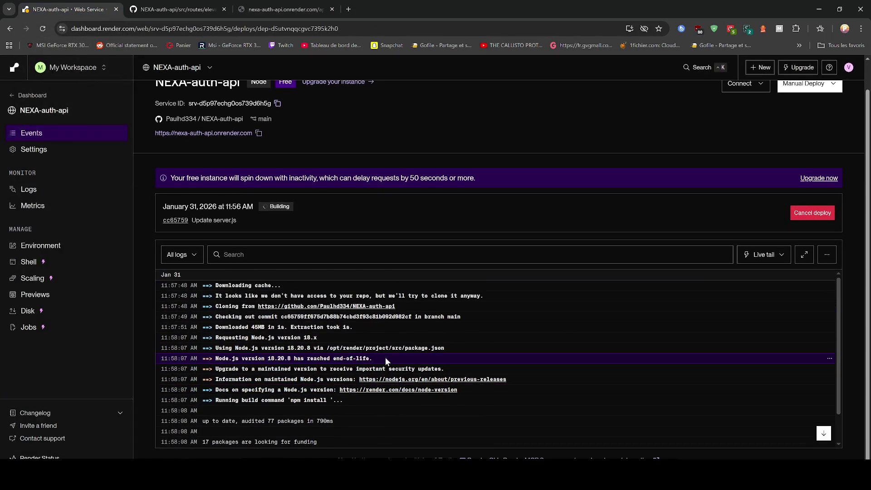
scroll(385, 357, "down", 1)
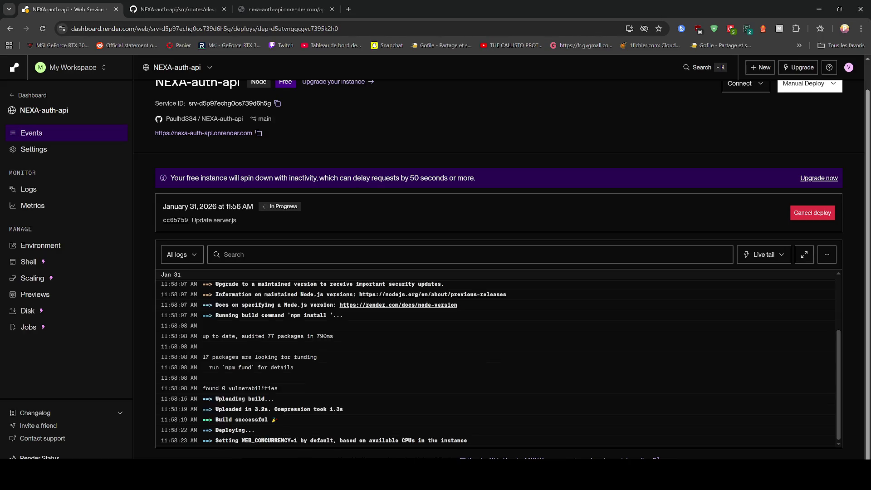
left_click(282, 9)
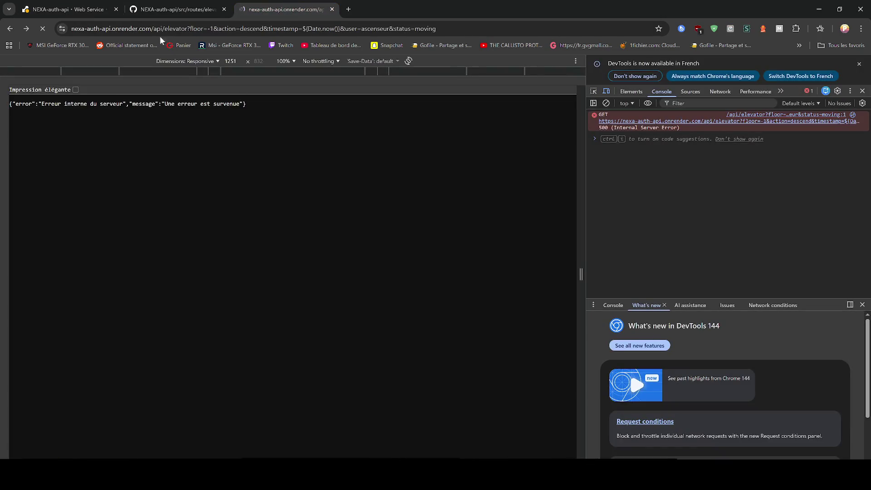
key("F5")
left_click(74, 5)
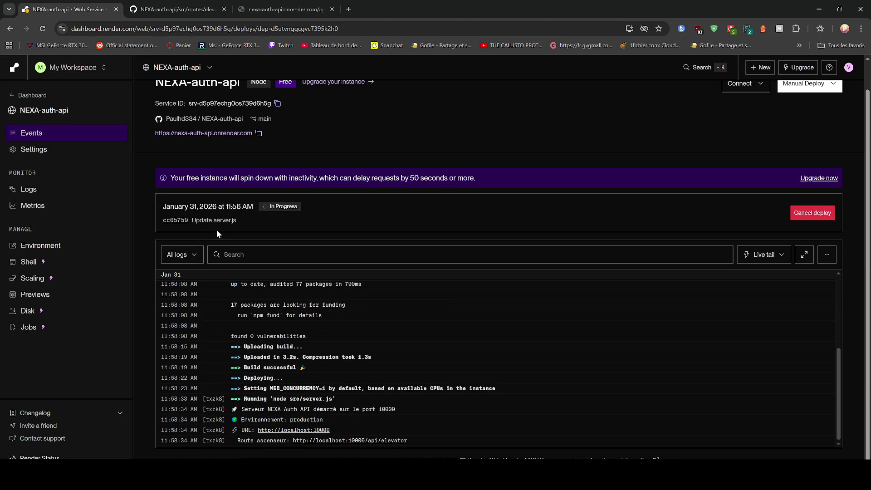
left_click(267, 9)
key("F5")
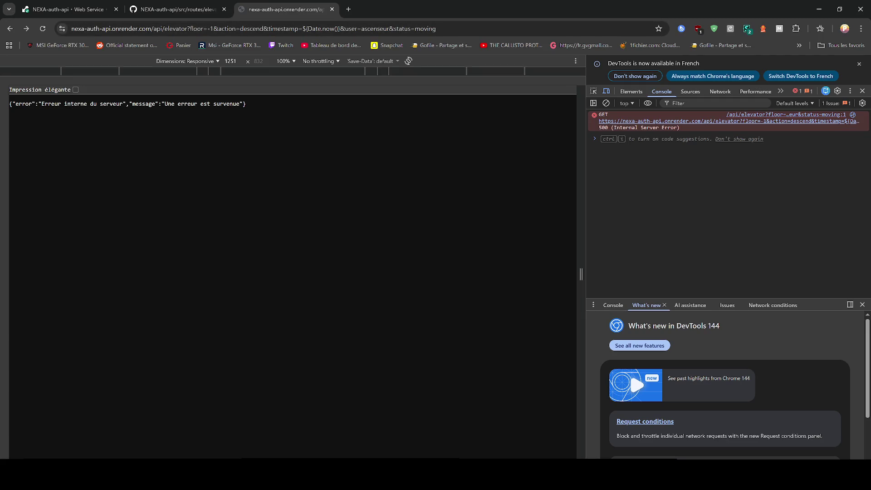
- Reload /api/elevator against the new deploy, which now returns a 400 'Invalid time value' error
left_click(109, 10)
left_click(281, 10)
key("F5")
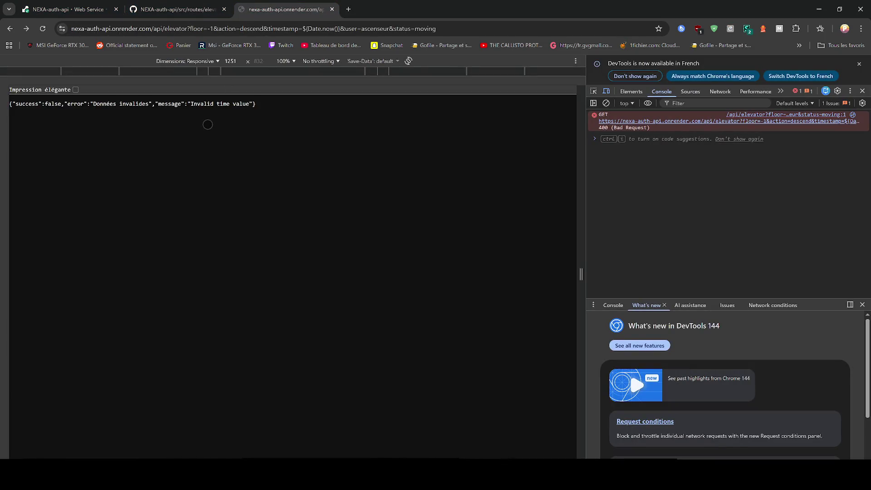
left_click_drag(600, 115, 654, 126)
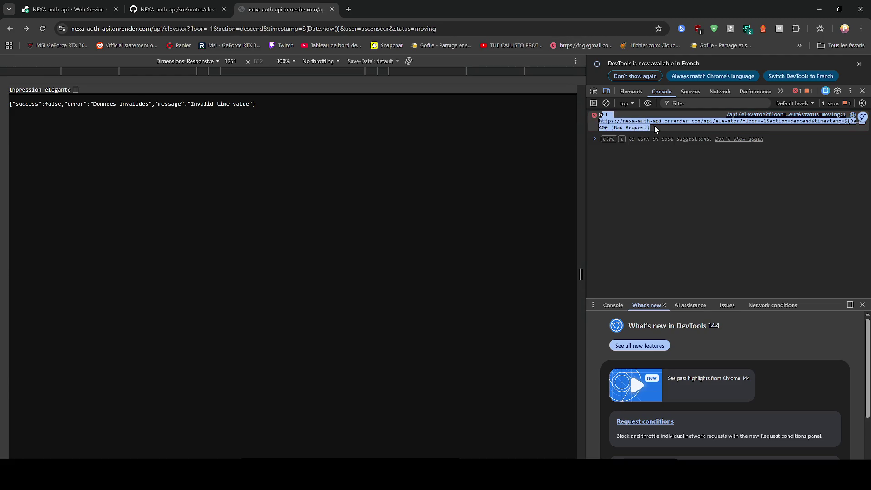
- Close DevTools, select the JSON error response, and switch to VS Code
key("alt+Tab")
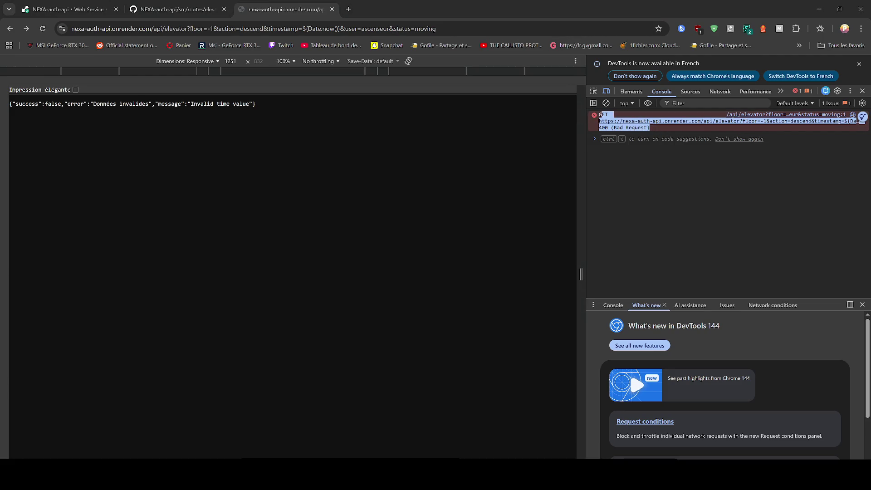
left_click(210, 117)
key("F12")
key("ctrl+a")
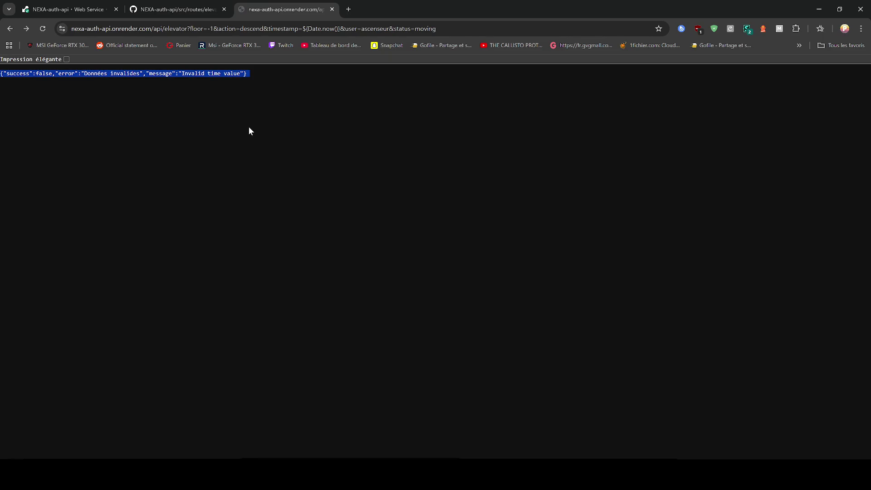
left_click(233, 136)
key("alt+Tab")
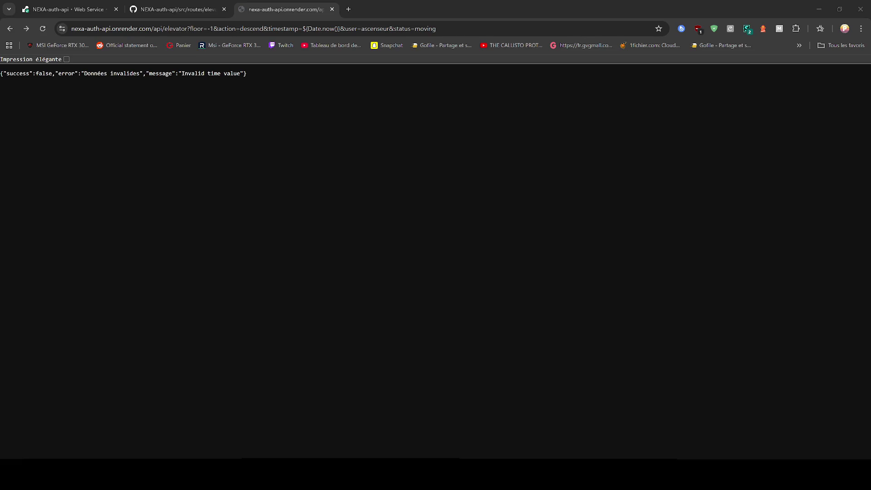
key("alt+Tab")
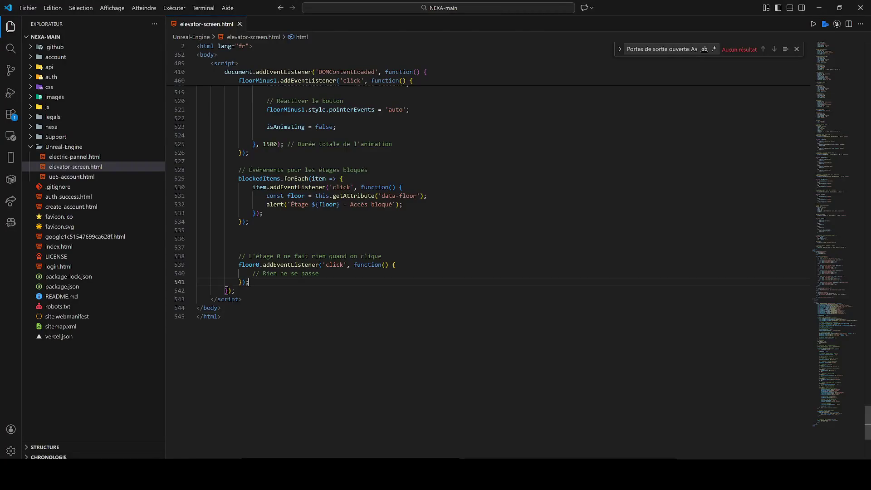
- Save elevator-screen.html and return to elevator.js on GitHub in the browser
key("ctrl+s")
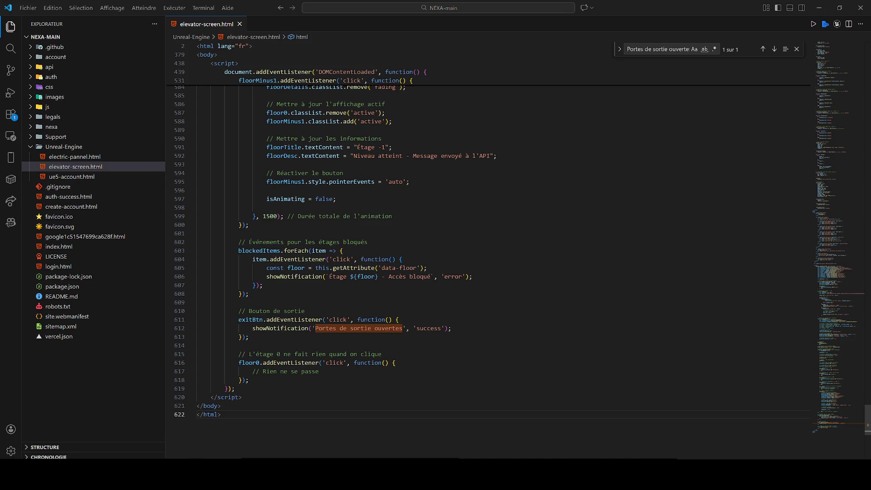
left_click(231, 458)
left_click(177, 9)
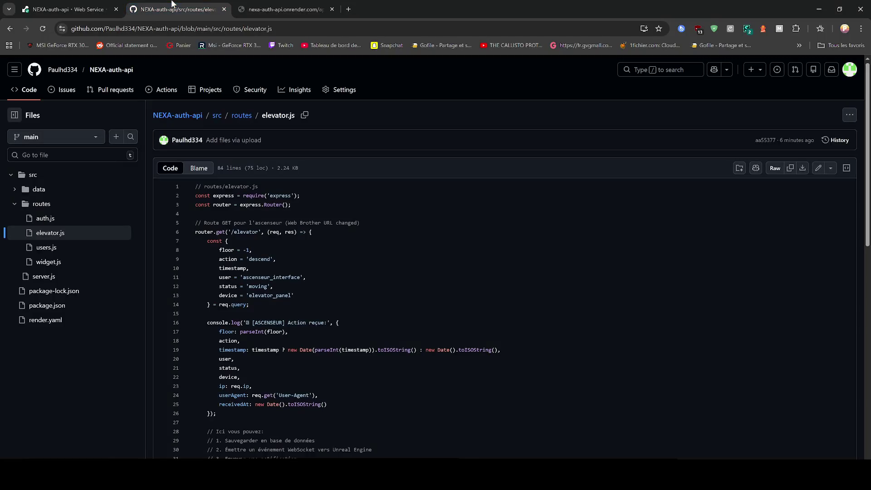
- Select all the elevator.js code on GitHub and open the file in the web editor
left_click(291, 205)
key("ctrl+a")
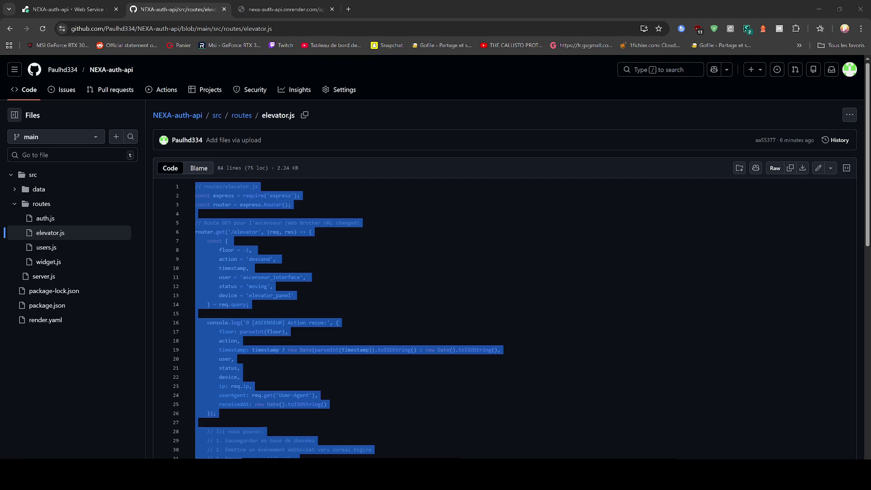
key("XF86AudioLowerVolume")
left_click(818, 168)
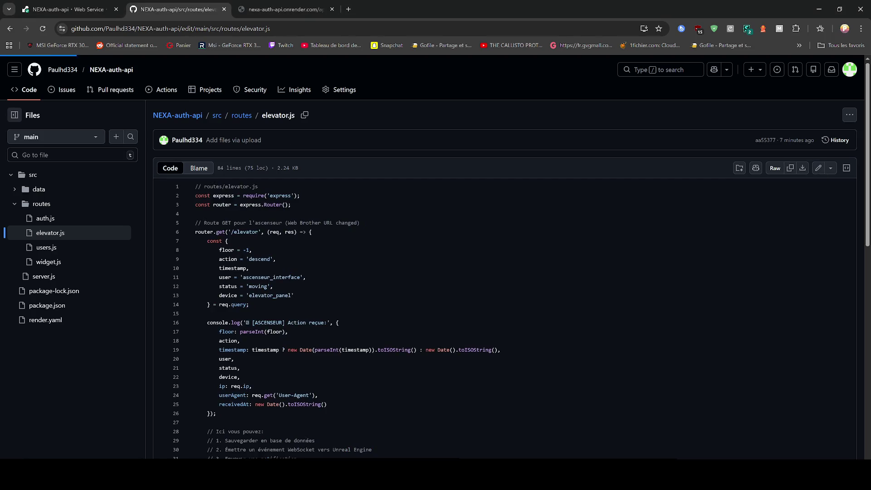
- Replace elevator.js's code in the GitHub editor with the new route code
key("ctrl+a")
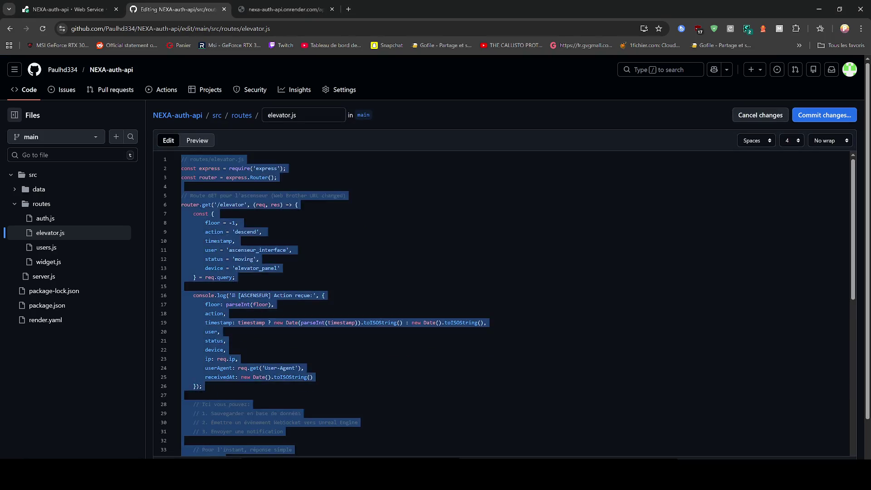
key("Delete")
left_click(304, 3)
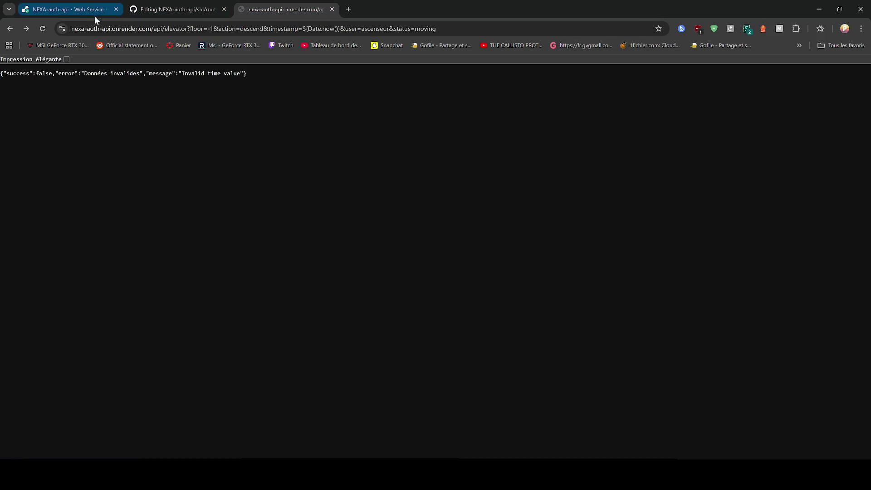
left_click(44, 27)
key("F12")
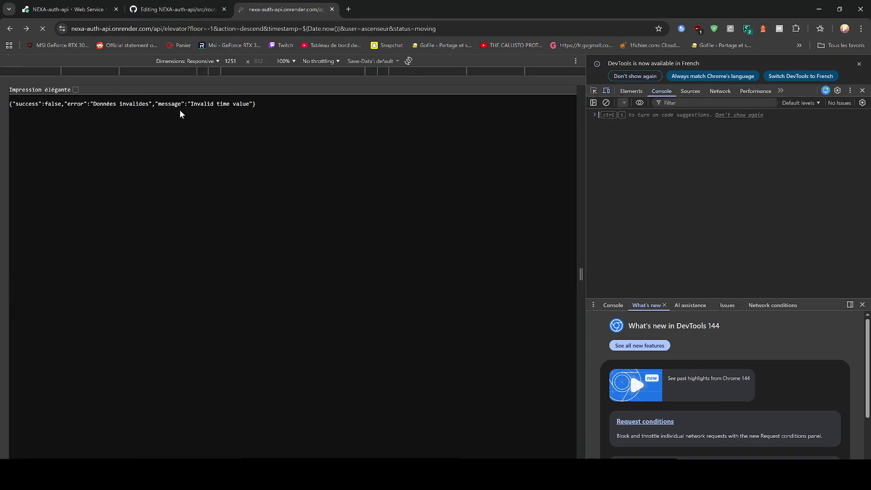
left_click(191, 8)
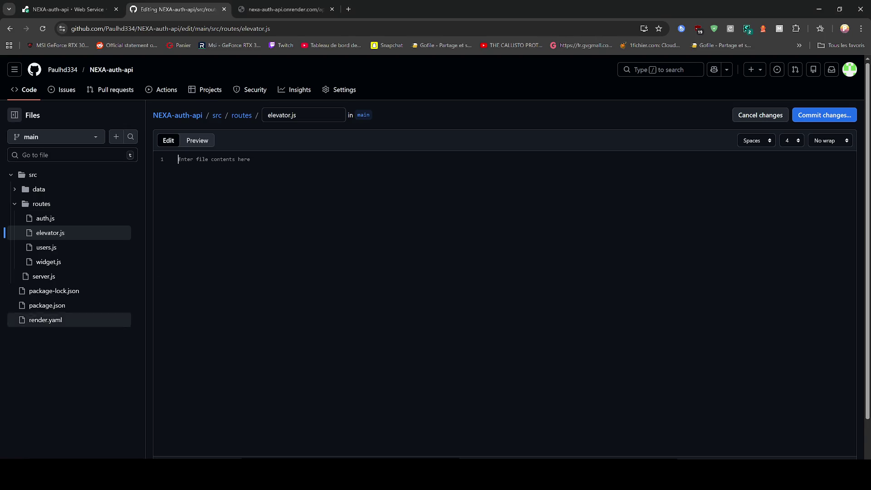
key("ctrl+v")
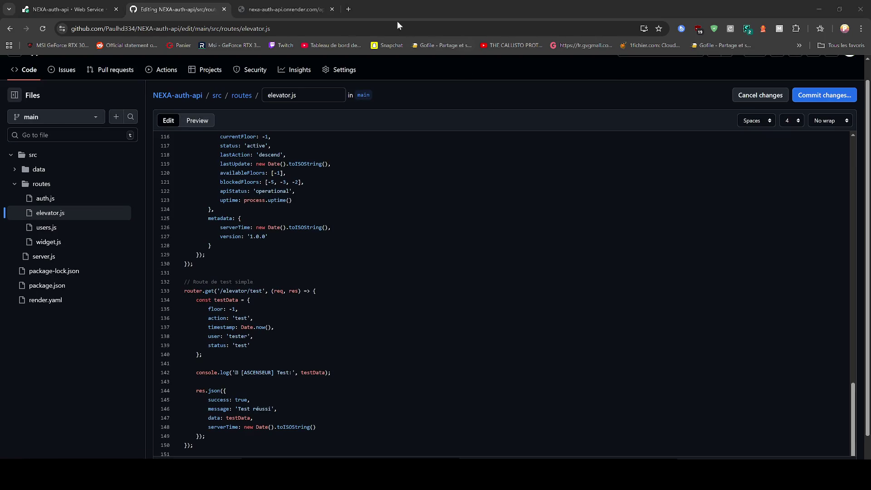
- Load the /api/elevator/test endpoint in a new tab with DevTools open
left_click(348, 9)
type("https://nexa-auth-api.onrender.com/api/elevator/test")
key("Return")
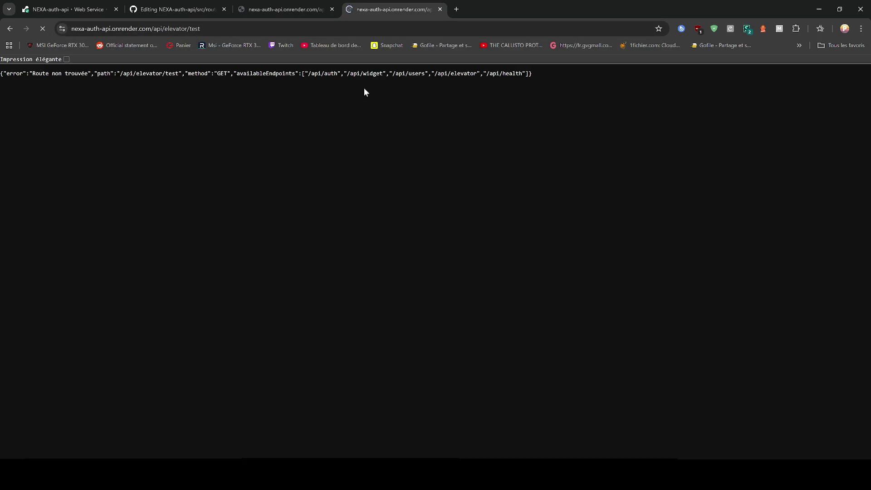
key("F12")
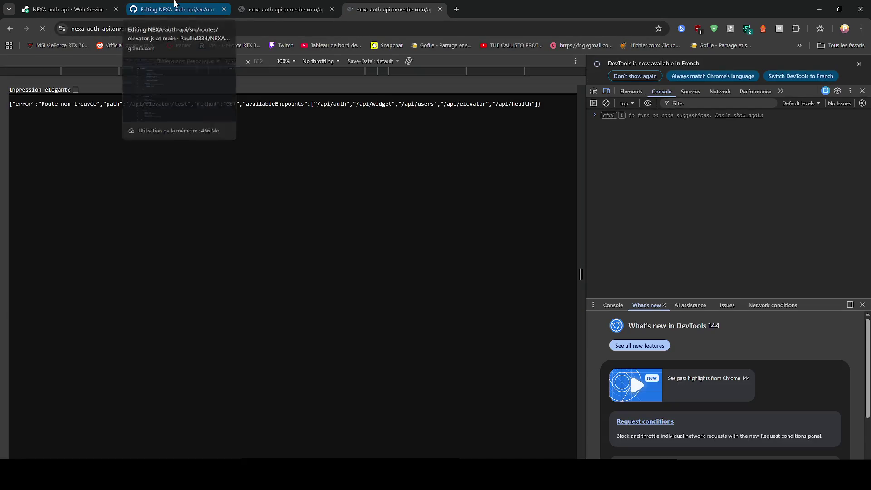
left_click(175, 6)
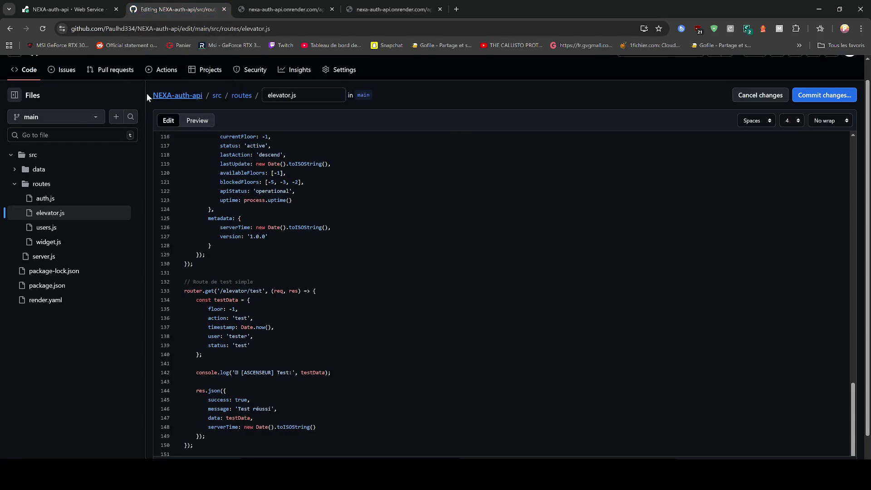
left_click_drag(149, 94, 260, 95)
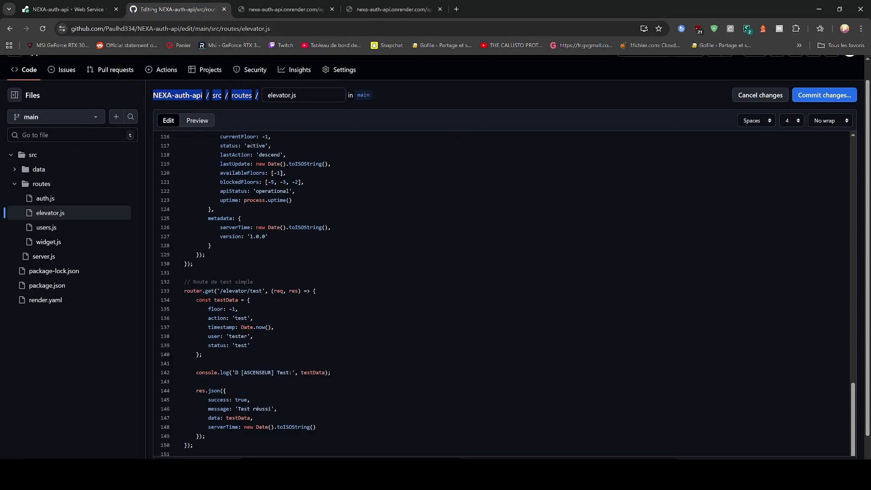
key("alt+Tab")
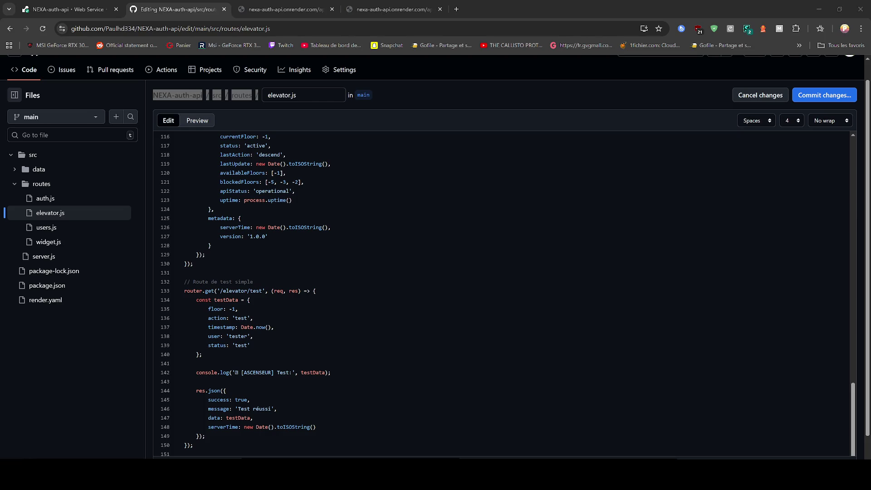
- Commit the edited elevator.js directly to the main branch
left_click(824, 95)
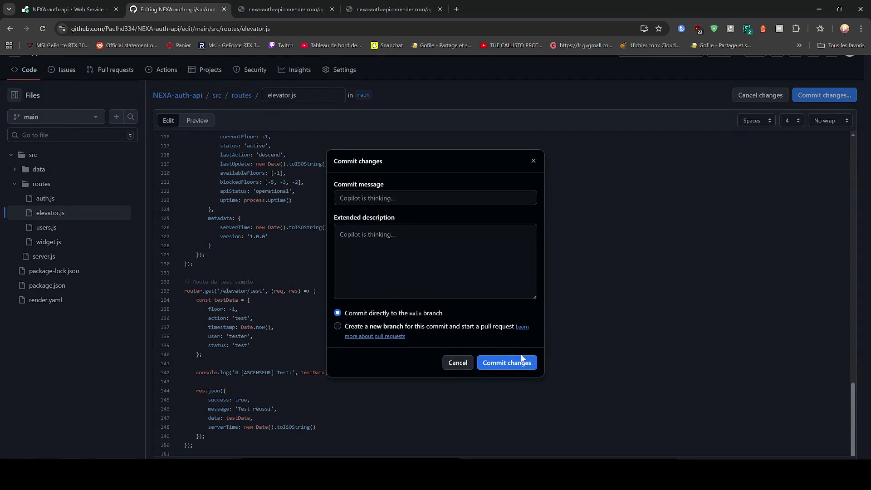
key("Return")
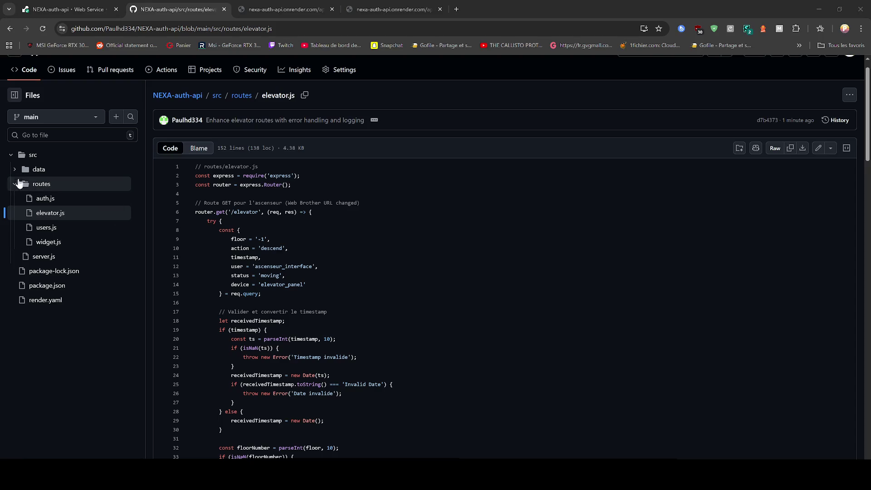
left_click(14, 169)
left_click(15, 171)
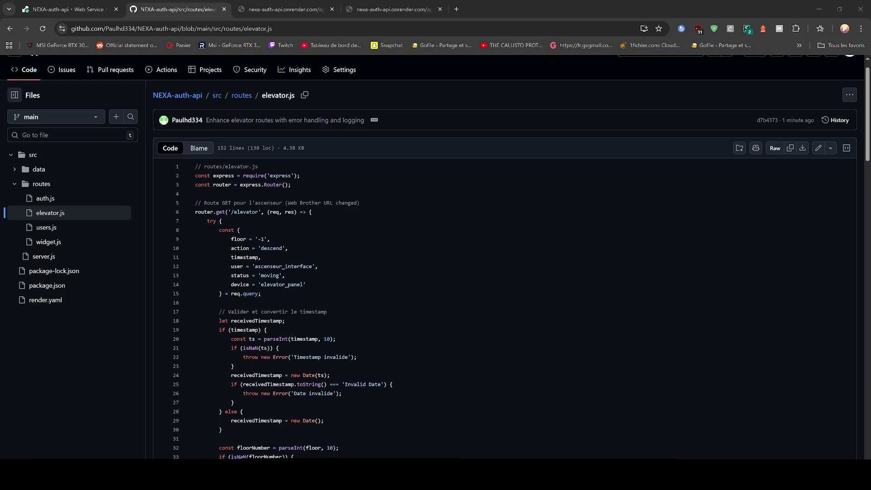
- Deploy latest commit d7b4373 on Render, then check the /api/elevator/test tab
left_click(45, 256)
key("ctrl+a")
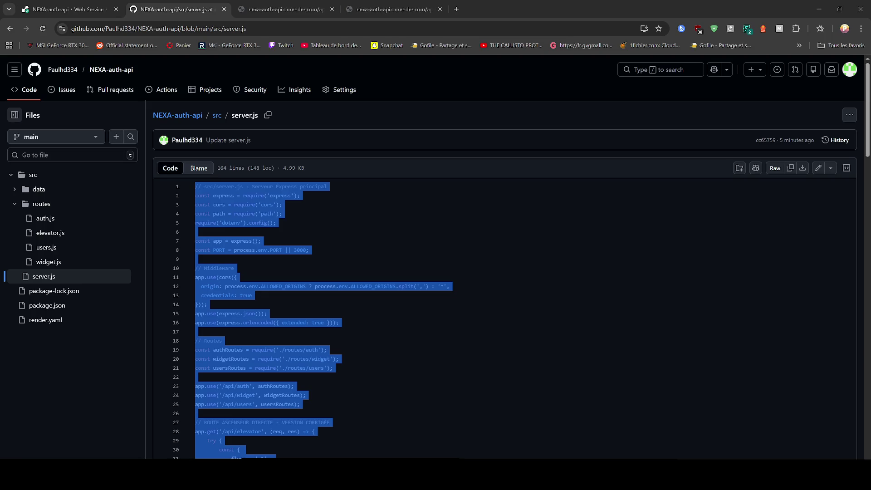
key("ctrl+shift+Tab")
left_click(802, 84)
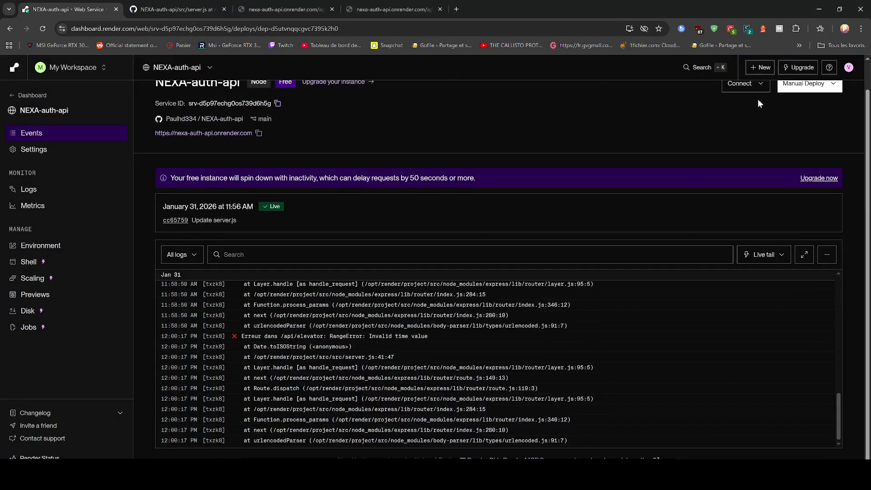
left_click(783, 109)
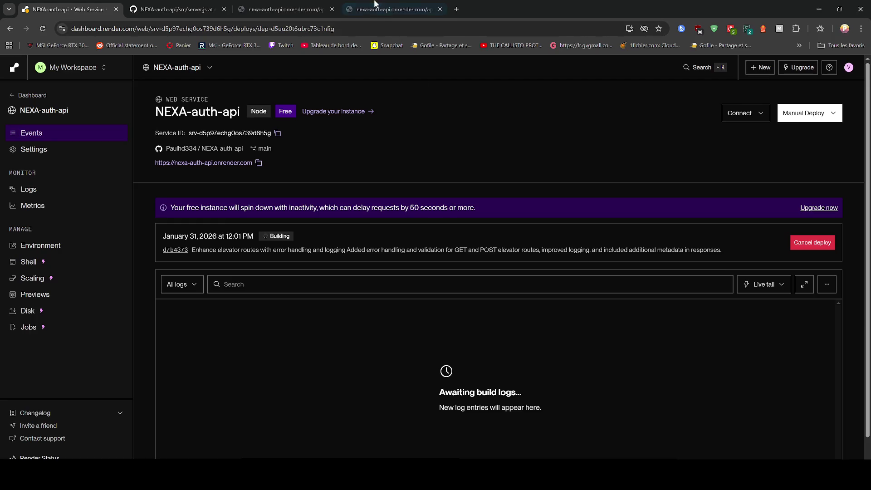
left_click(381, 9)
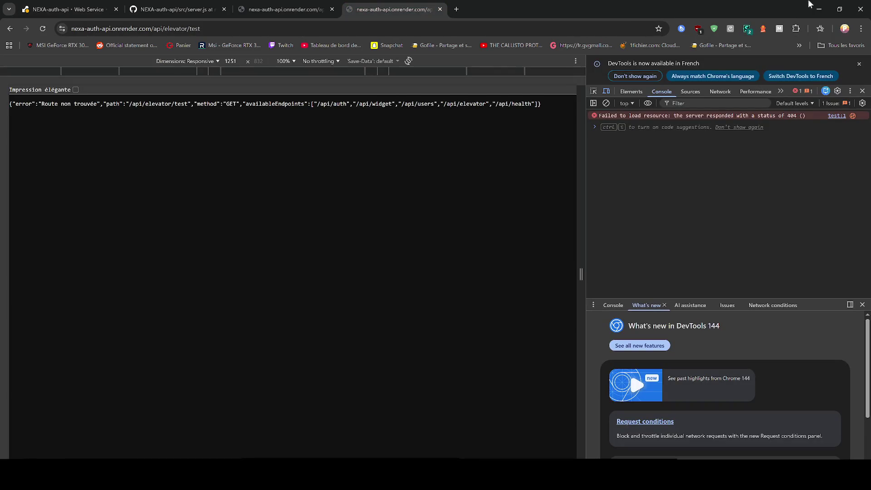
left_click(818, 9)
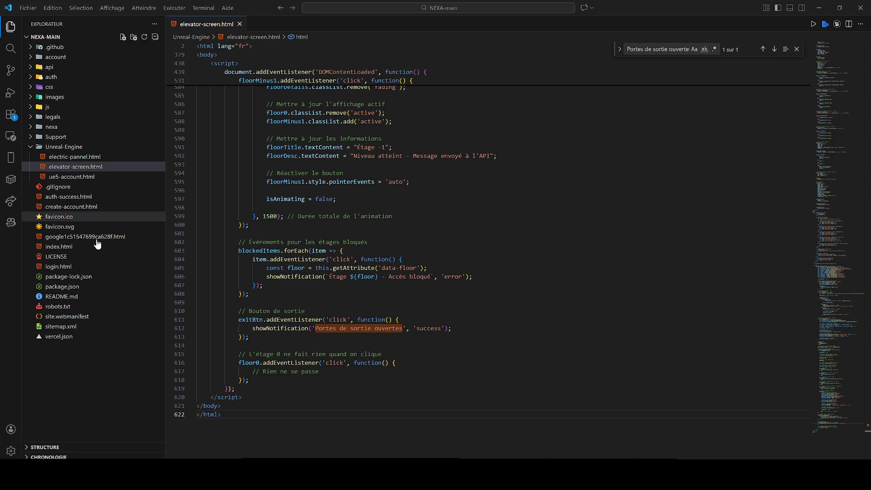
key("super+Tab")
left_click(272, 438)
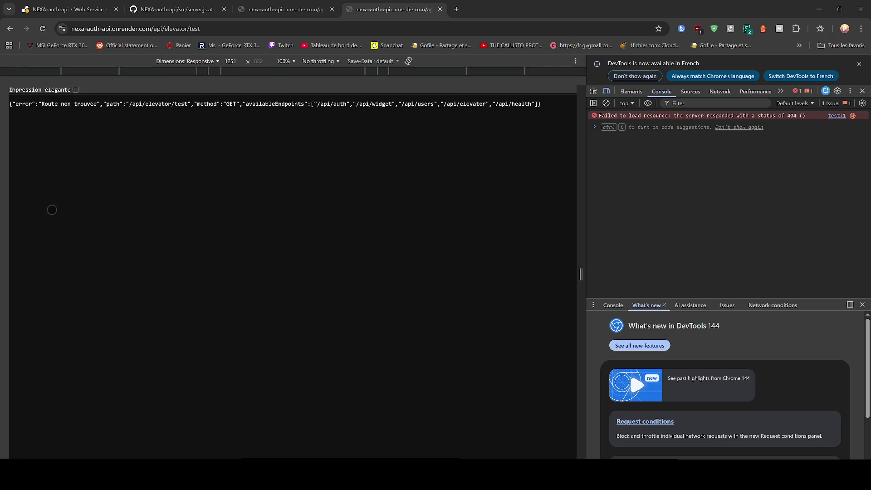
- Check the Render service's live logs and environment, then open the building d7b4373 deploy
left_click(117, 3)
left_click(49, 190)
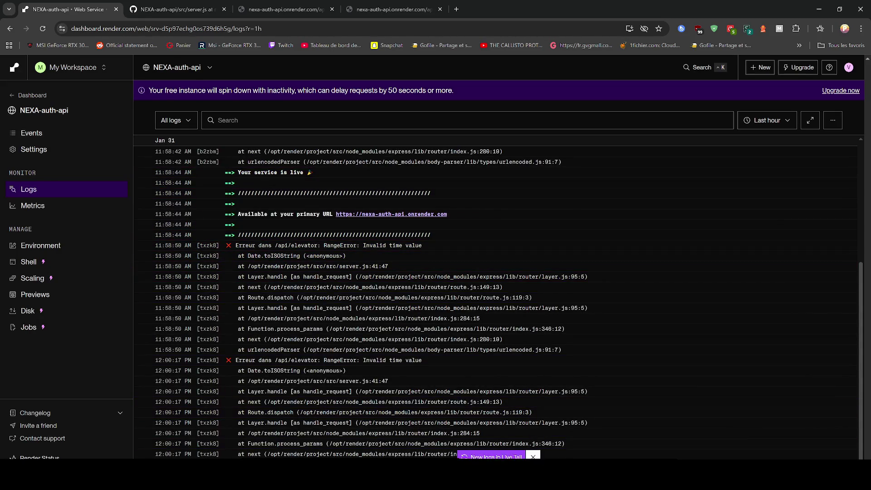
left_click(494, 456)
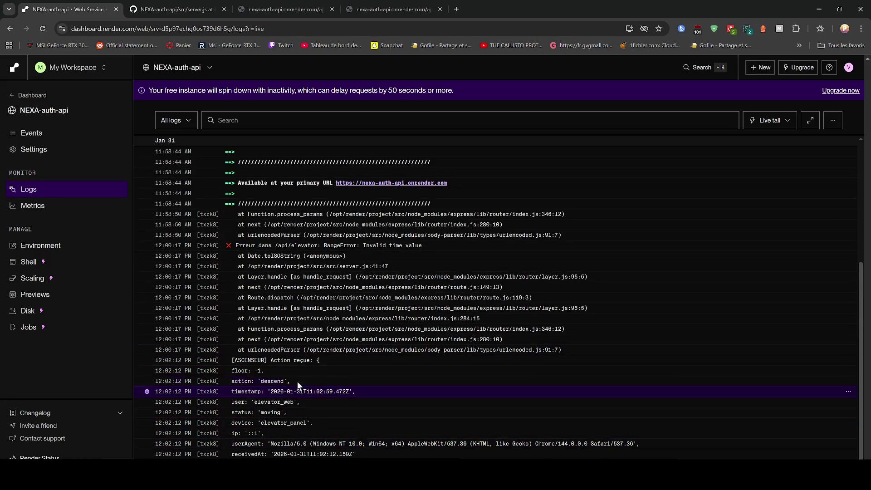
left_click(63, 246)
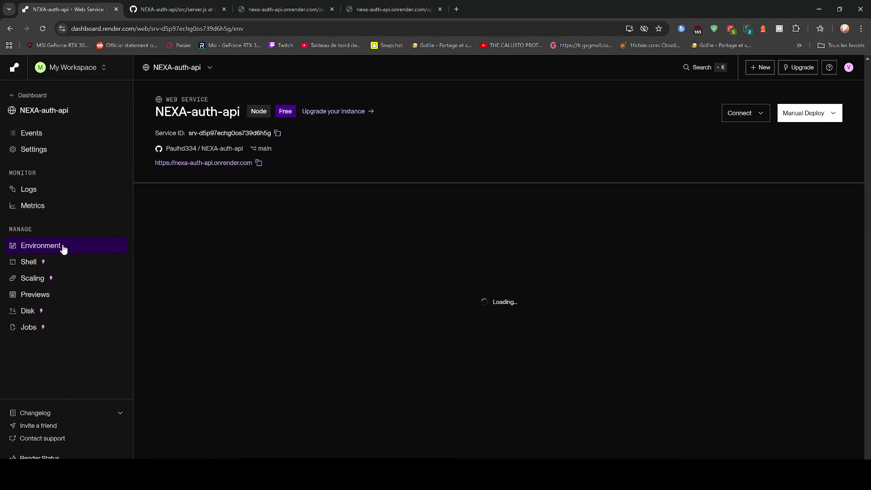
left_click(62, 189)
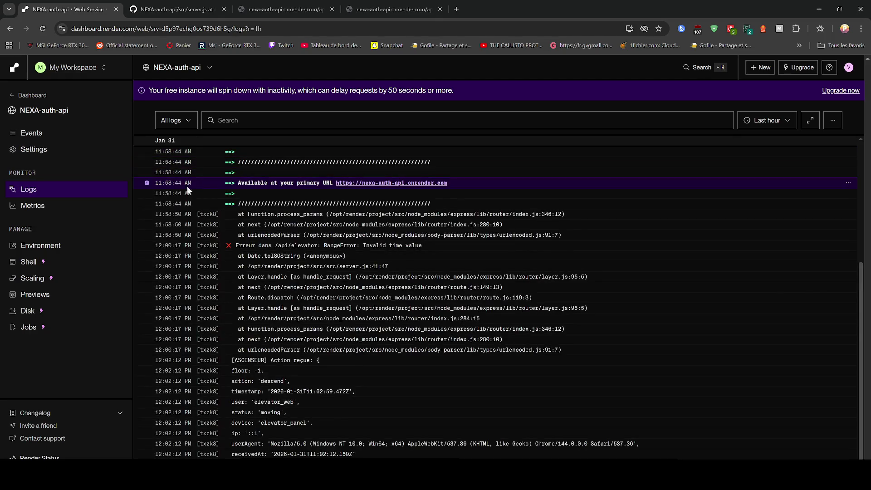
left_click(46, 136)
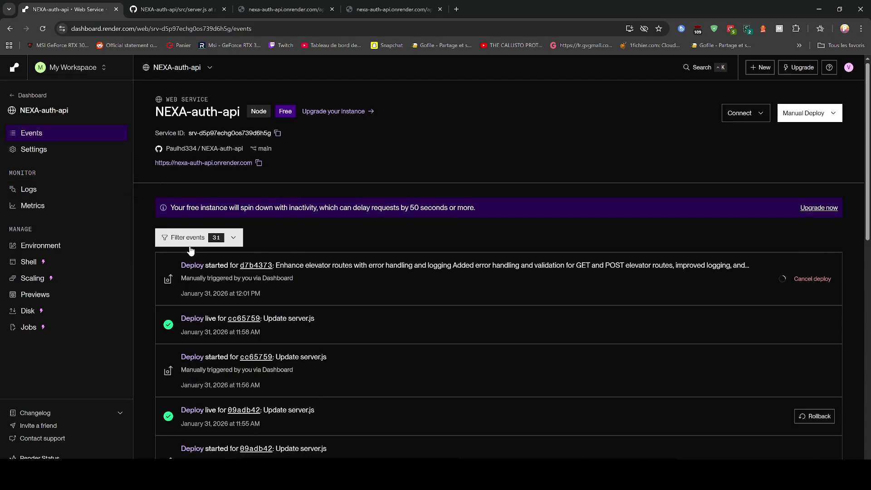
left_click(193, 266)
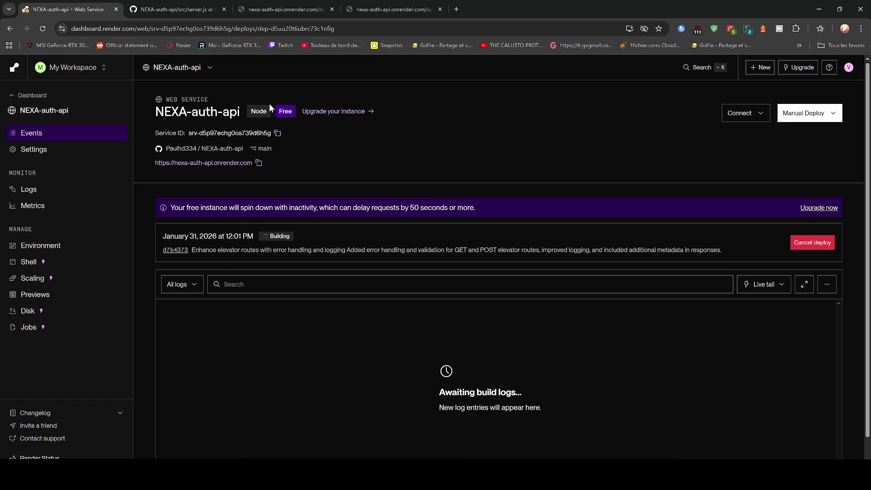
- Reload the elevator test endpoint, review server.js on GitHub, and retest /api/elevator, which returns 'Invalid time value'
left_click(392, 9)
left_click(42, 29)
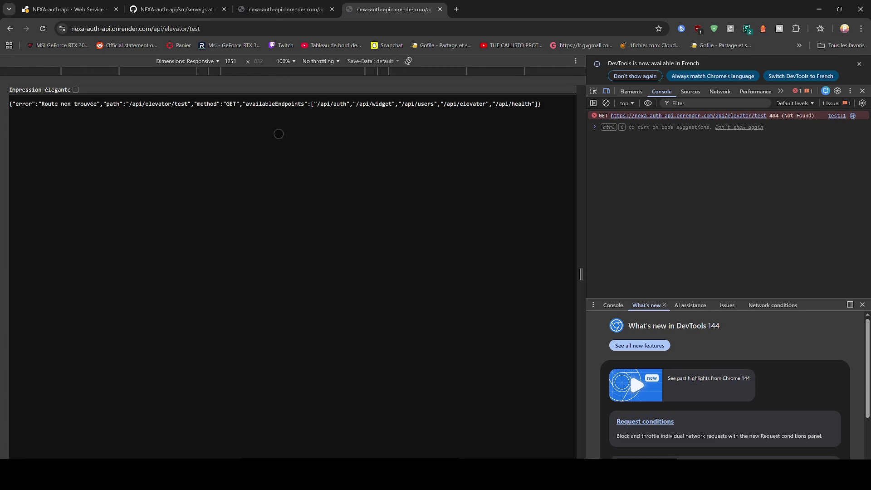
left_click(181, 9)
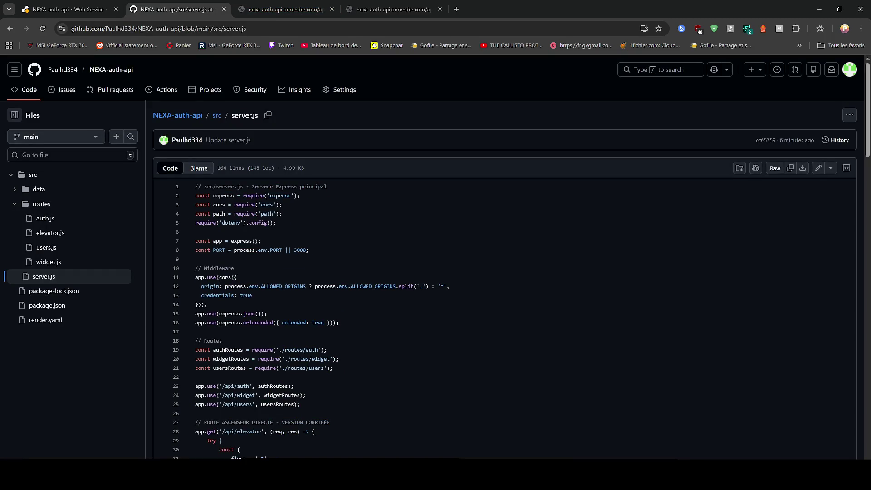
scroll(504, 272, "down", 5)
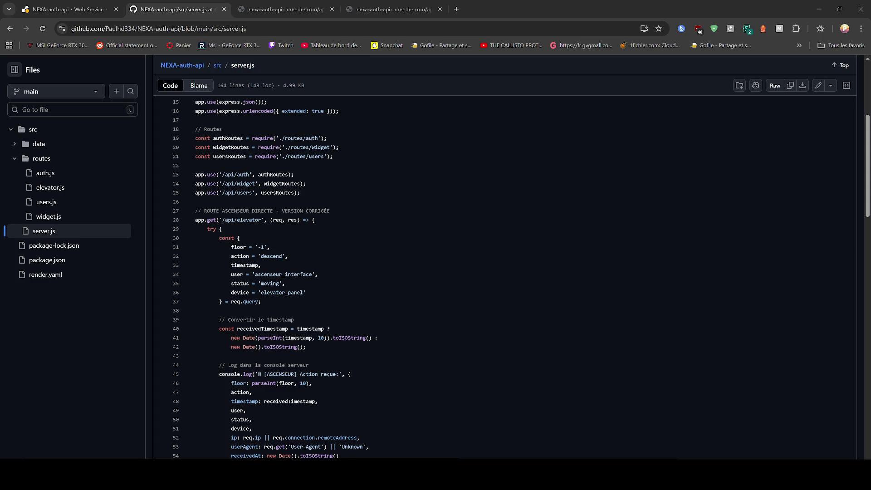
left_click(261, 7)
left_click(44, 30)
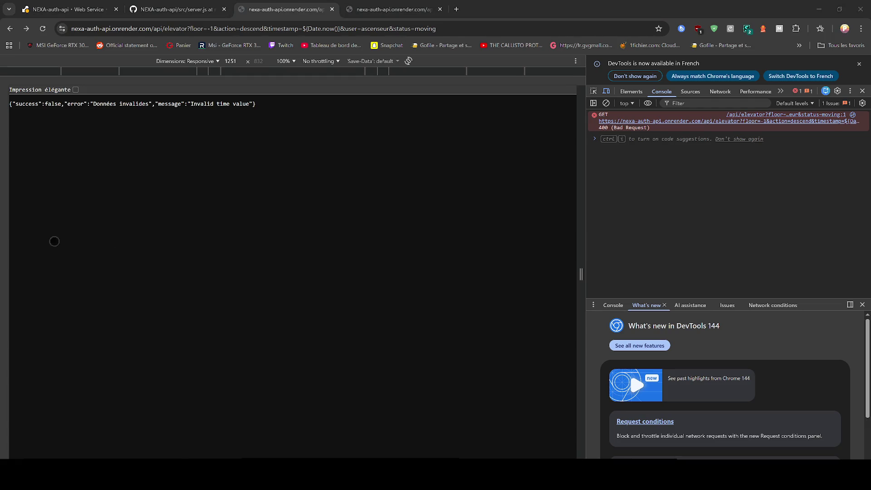
- Overwrite all of elevator-screen.html with the new code, then return to the browser
key("alt+Tab")
key("ctrl+a")
key("ctrl+v")
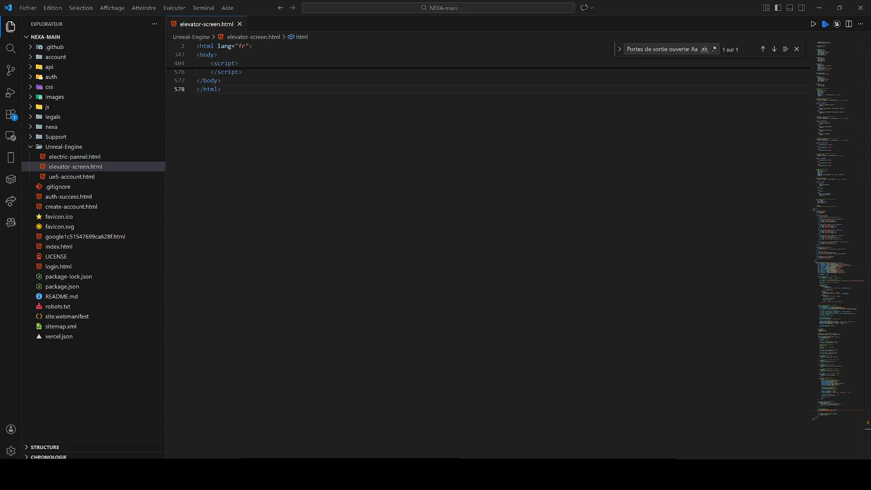
left_click(247, 437)
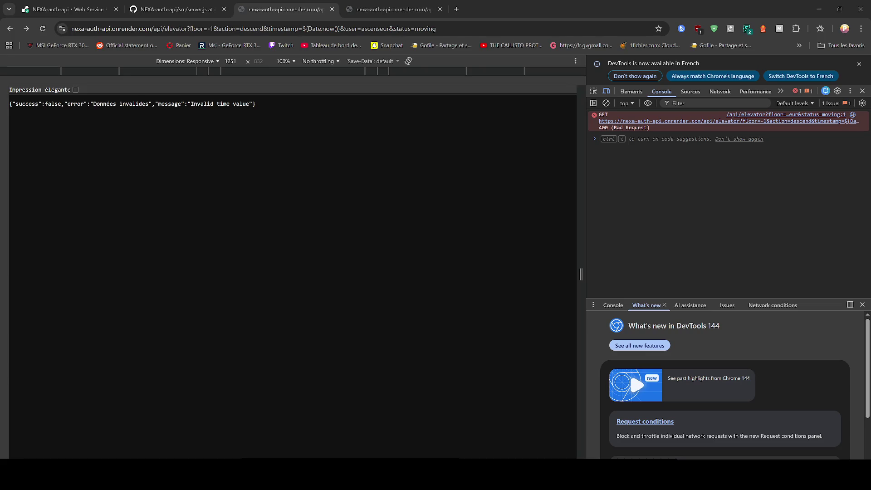
- Reload the /api/elevator request and select all of the Render deploy log text
left_click(184, 214)
key("F5")
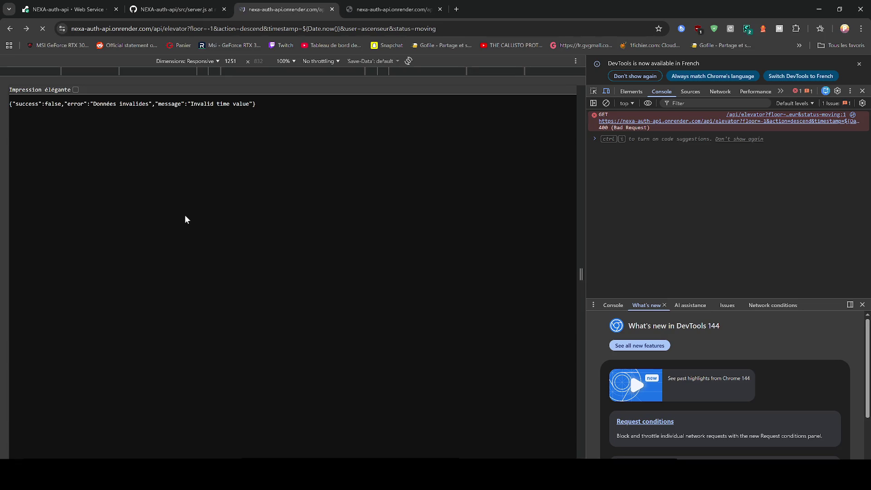
left_click(68, 9)
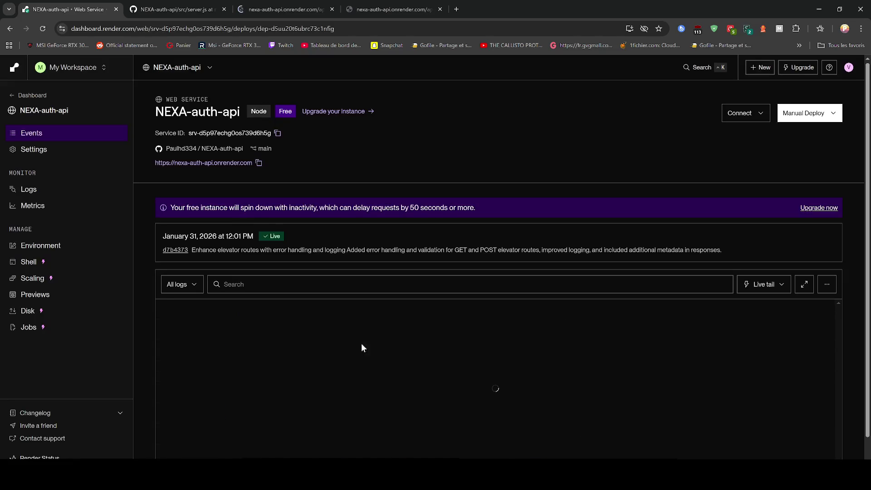
key("ctrl+a")
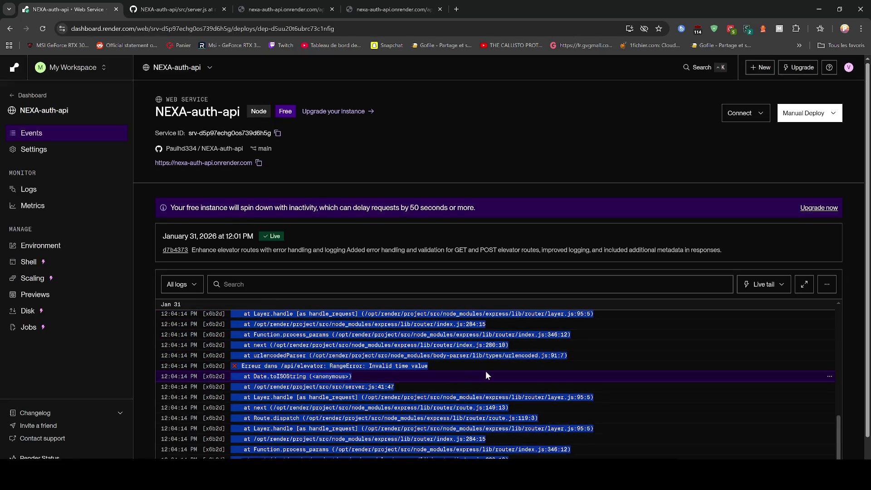
key("alt+Tab")
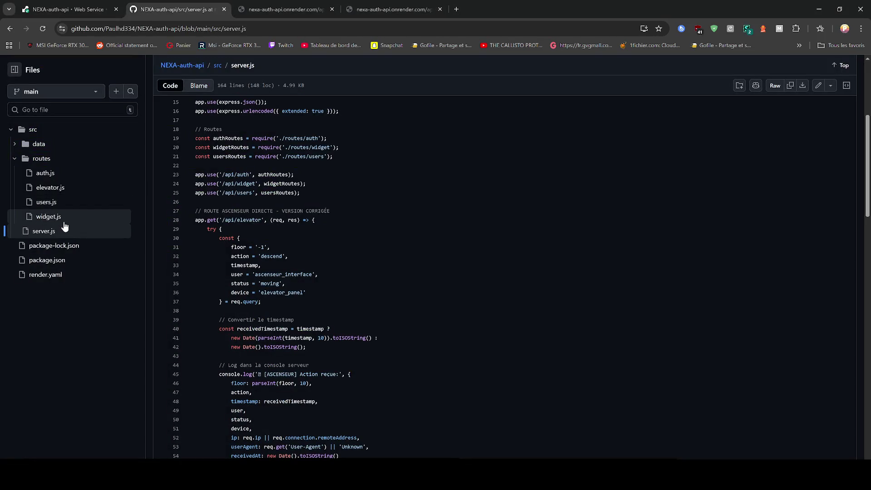
- Paste the corrected 282-line server.js into GitHub's editor and commit it to main
scroll(796, 166, "up", 5)
left_click(818, 168)
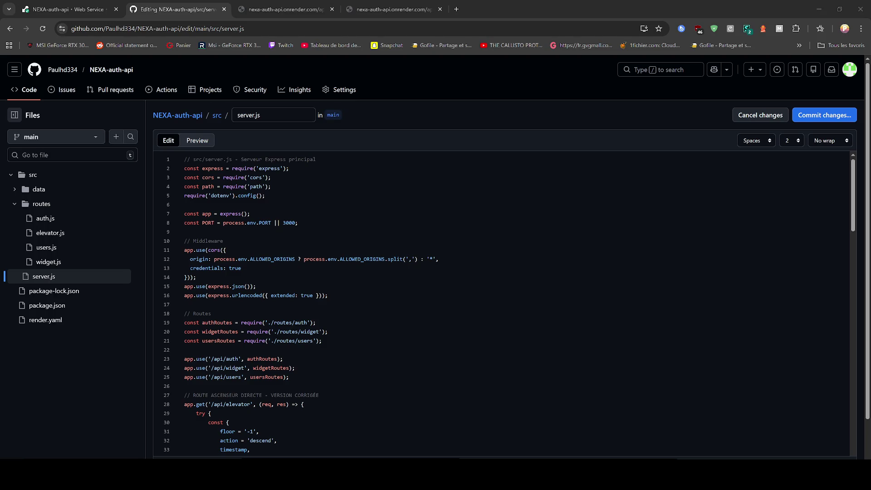
scroll(510, 303, "down", 15)
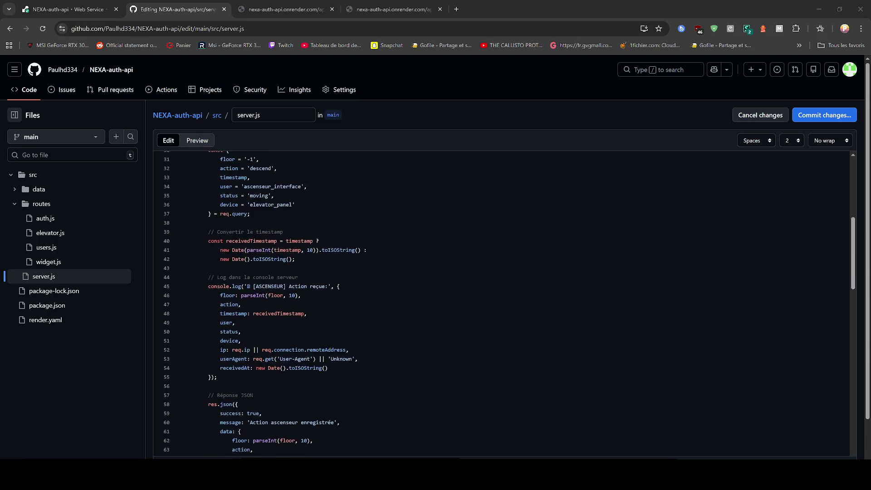
scroll(509, 303, "down", 10)
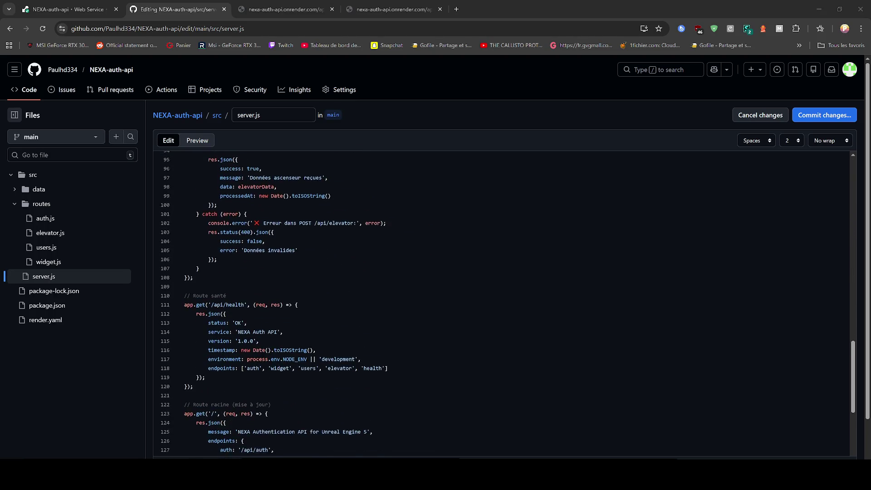
scroll(509, 303, "down", 2)
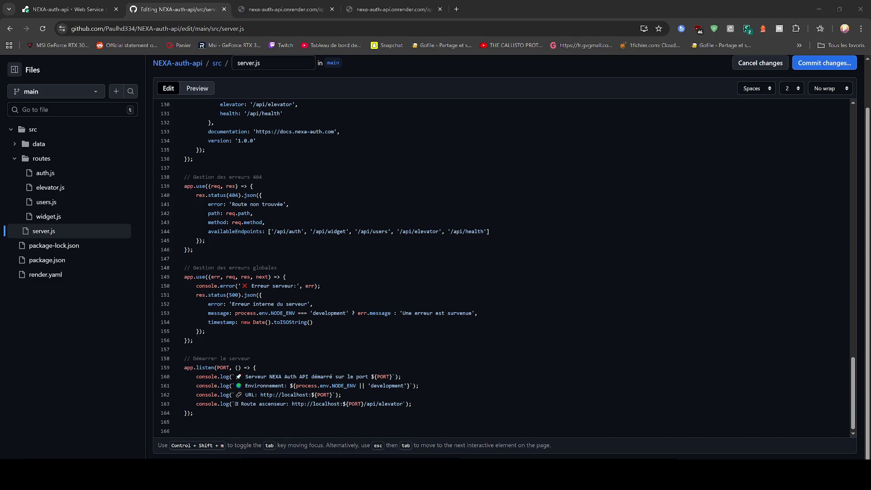
key("ctrl+a")
key("ctrl+v")
left_click(811, 63)
left_click(517, 362)
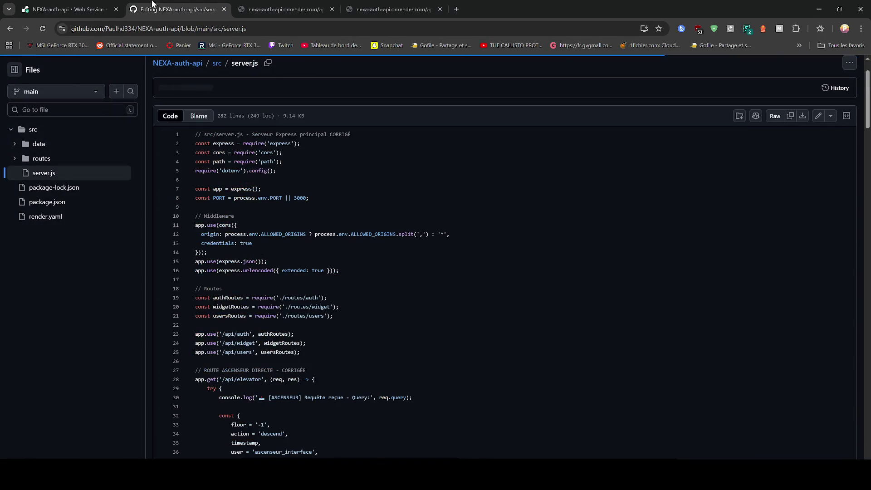
- Start a Render manual deploy of the latest commit
key("ctrl+1")
left_click(810, 113)
left_click(773, 139)
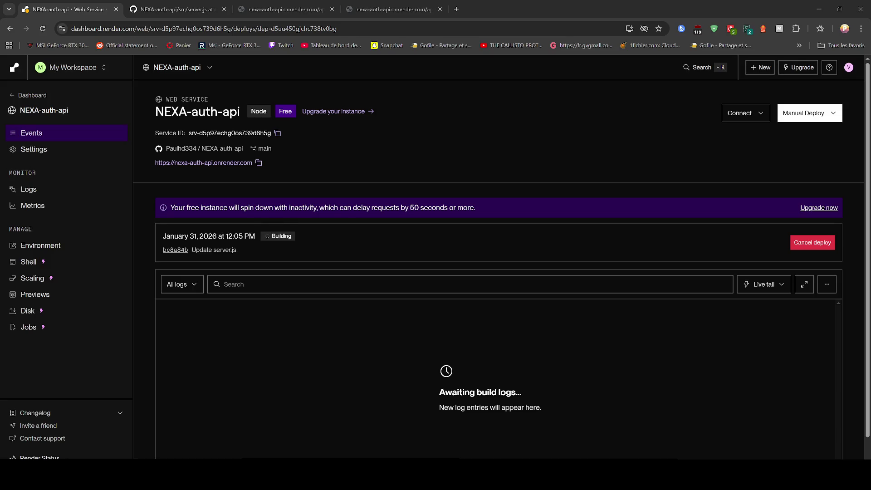
- Compare the server.js source with the /api/elevator and /api/elevator/test responses
left_click(177, 9)
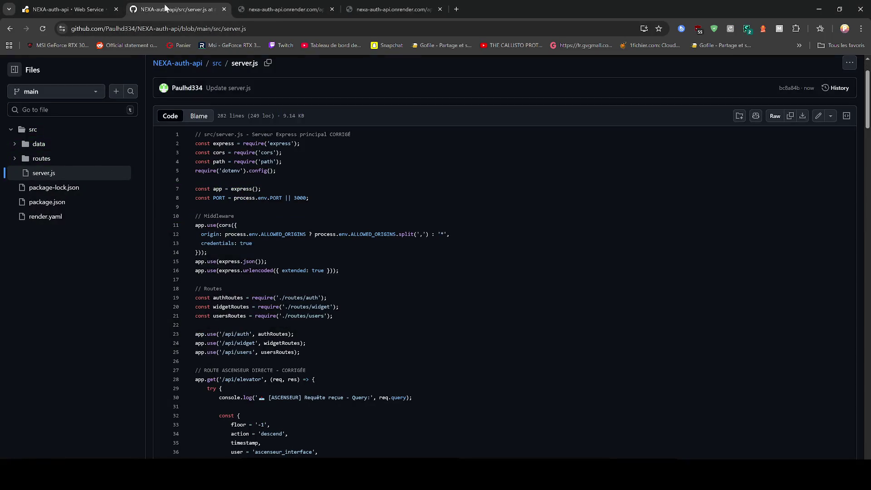
left_click(271, 7)
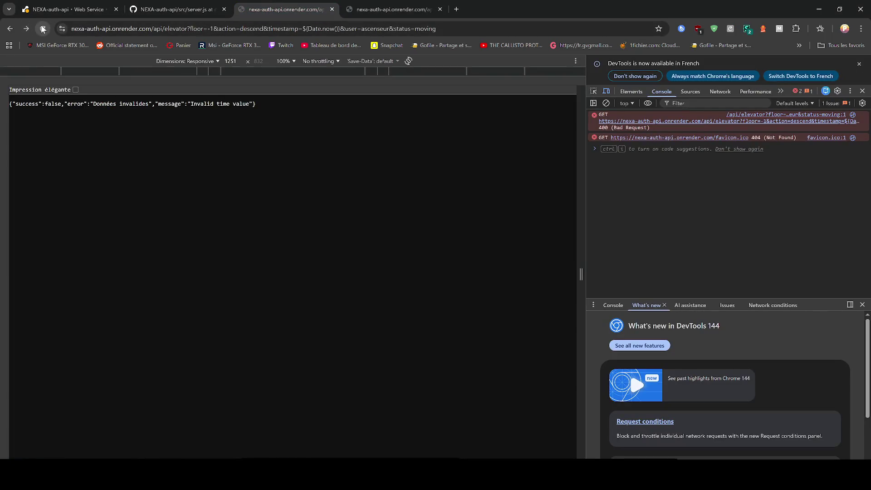
left_click(408, 8)
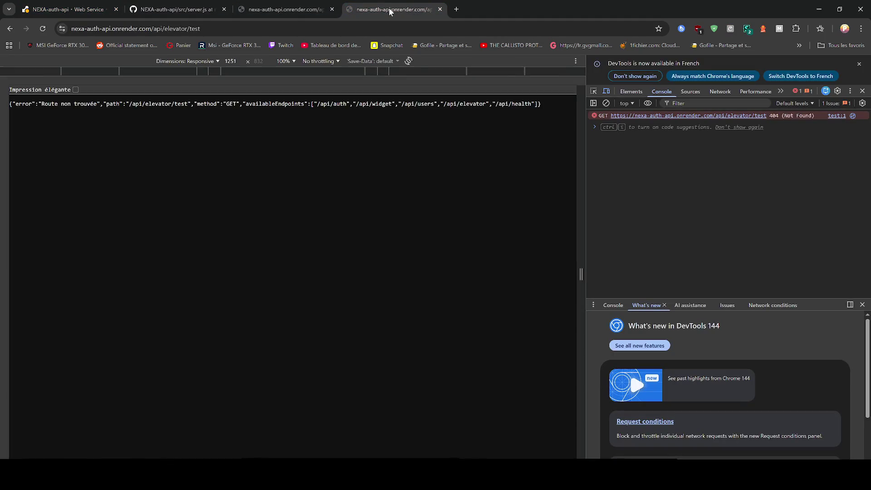
left_click(277, 10)
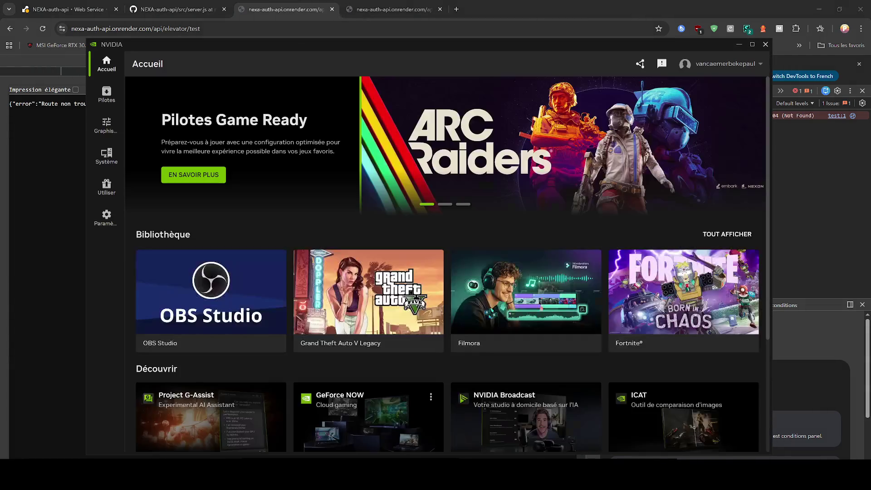
- Point the tab at /api/elevator/test and reload it, also starting the Game Ready driver download
left_click(277, 28)
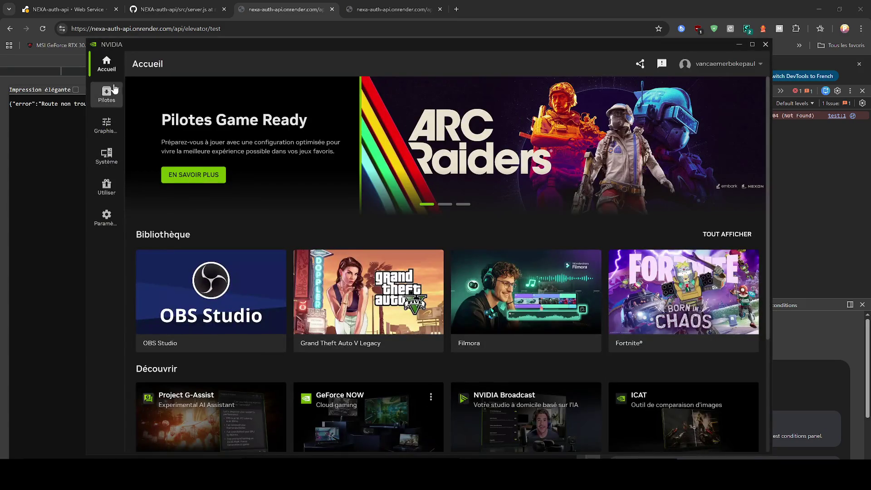
left_click(106, 93)
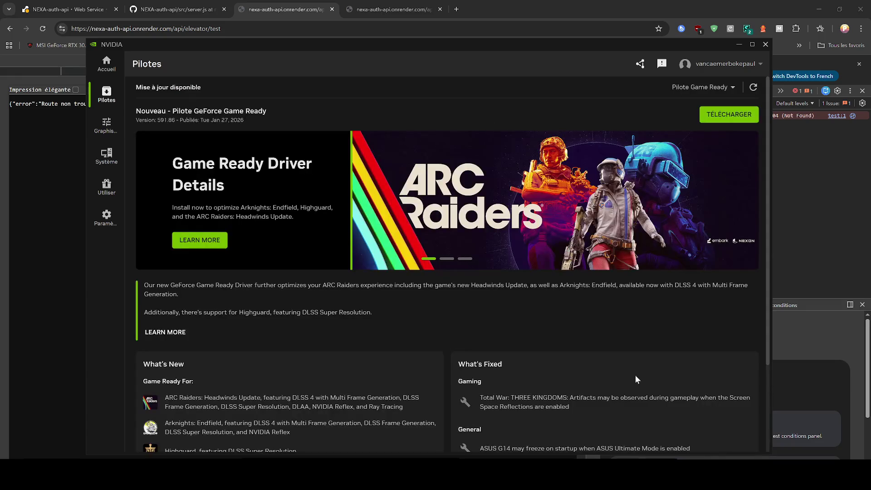
left_click(726, 115)
left_click(738, 44)
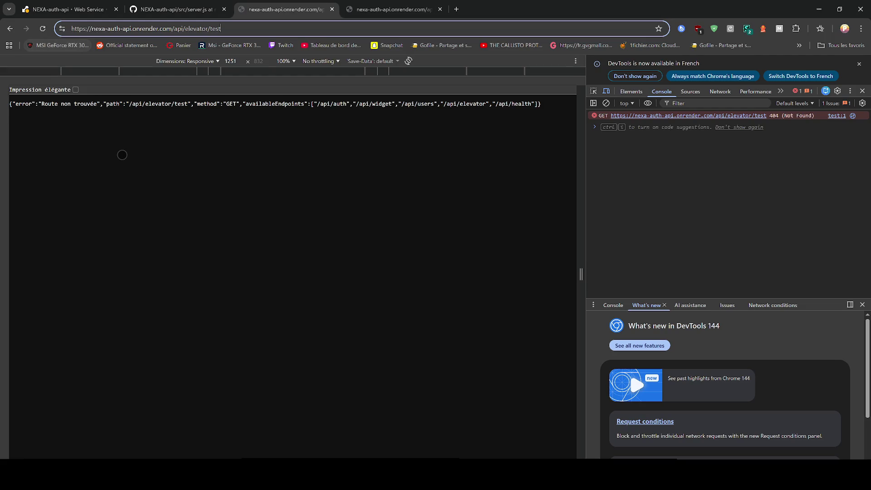
left_click(164, 184)
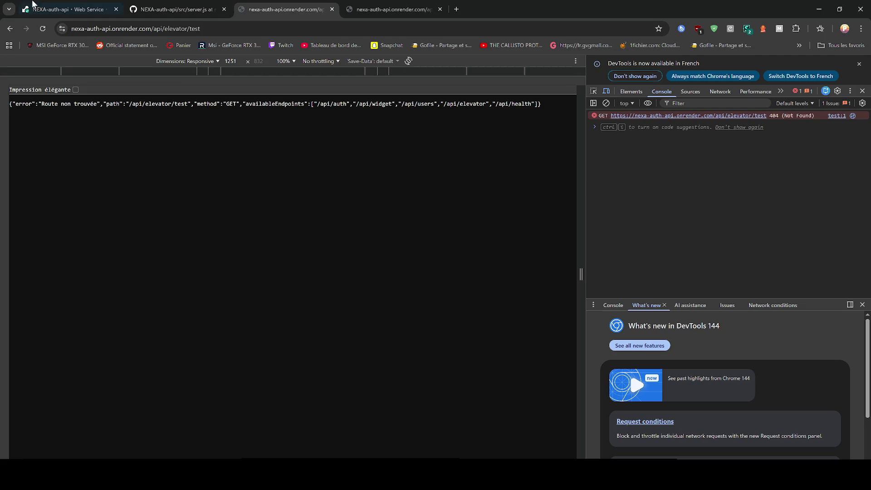
left_click(48, 28)
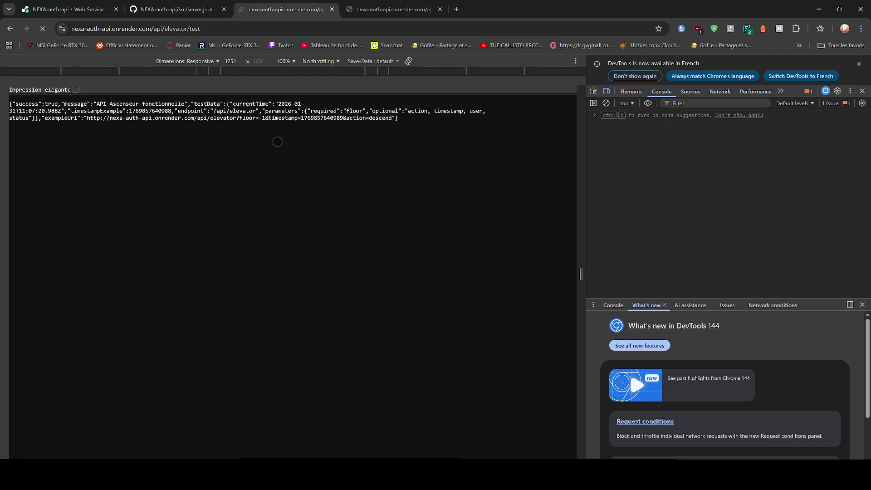
- Close DevTools and reload the floor -1 elevator request, which now succeeds
key("F12")
key("ctrl+a")
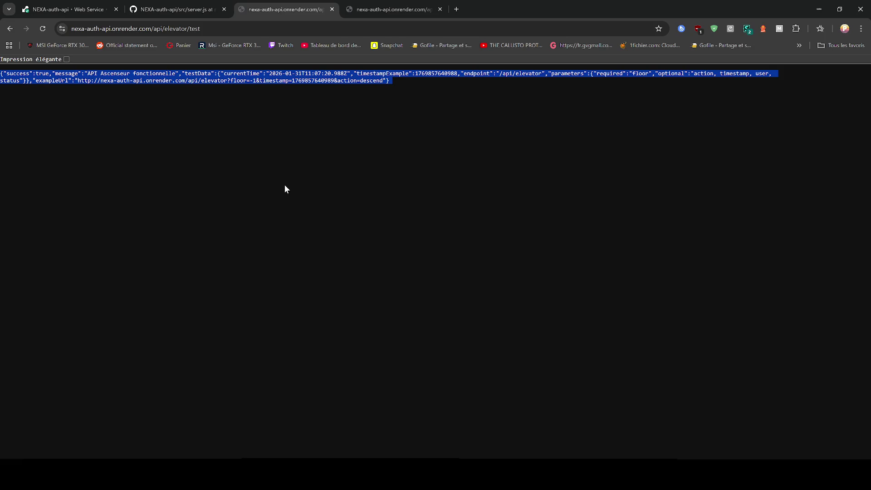
key("alt+Tab")
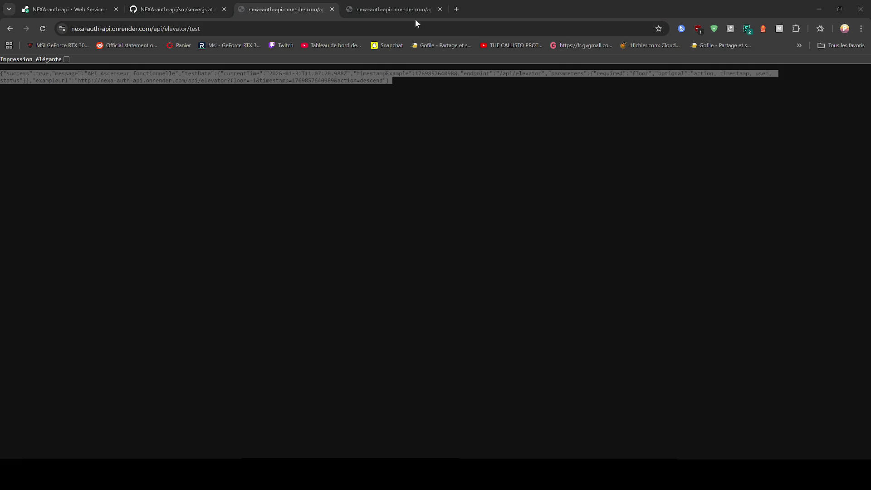
left_click(415, 16)
key("F5")
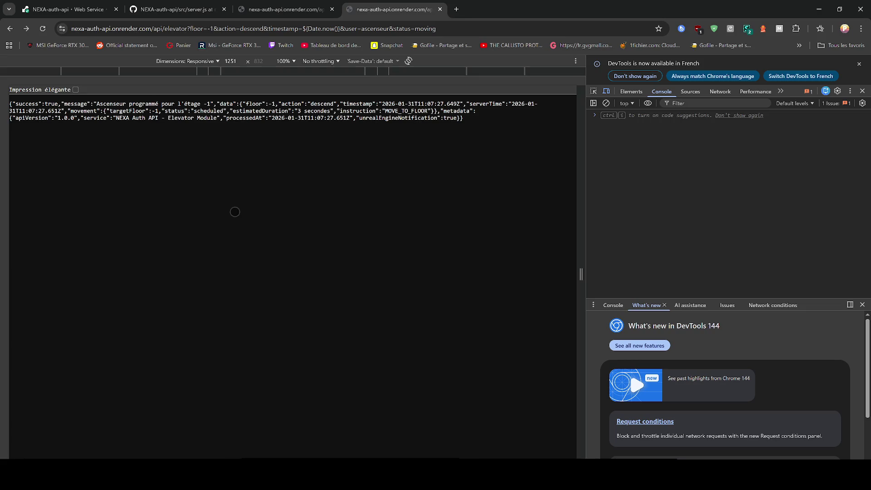
- Open the NEXA-auth-api logs on Render, then return to the Unreal project
left_click(59, 8)
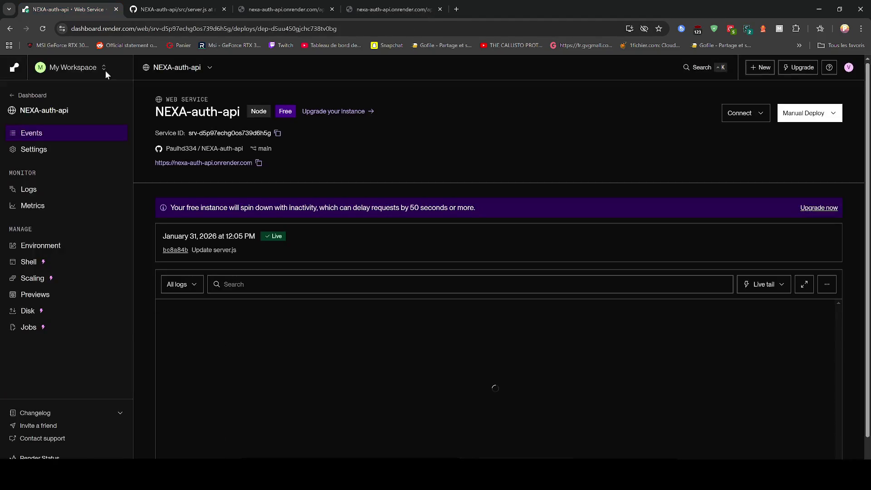
left_click(81, 194)
left_click_drag(521, 9, 522, 18)
key("alt+Tab")
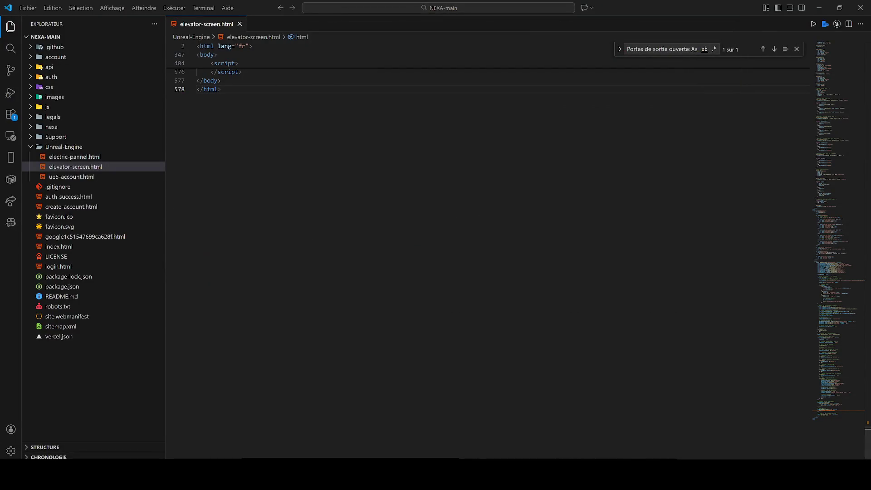
key("alt+Tab")
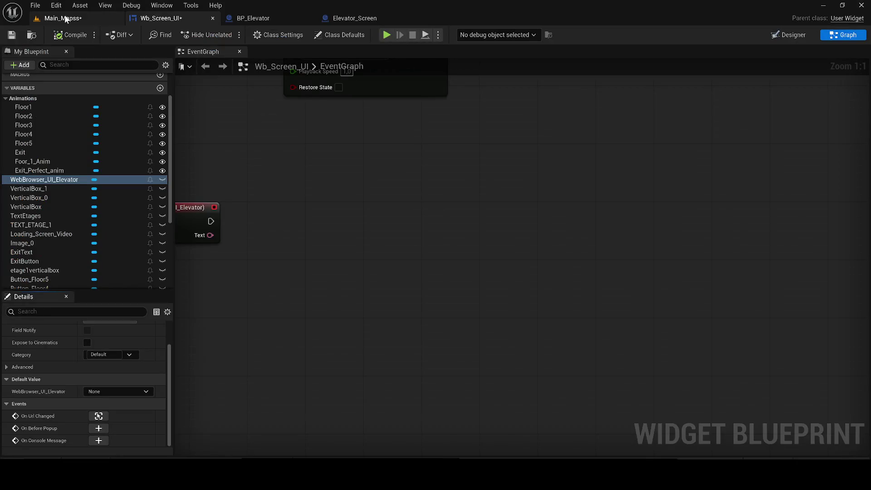
- Play Main_Mapss and use the elevator screen, which shows 'Route non trouvée' for /elevator
left_click(96, 18)
key("alt+p")
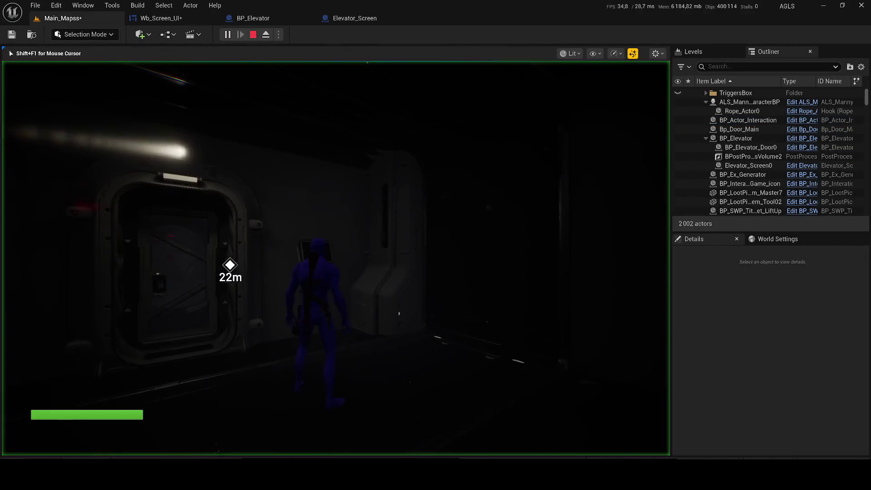
key("e")
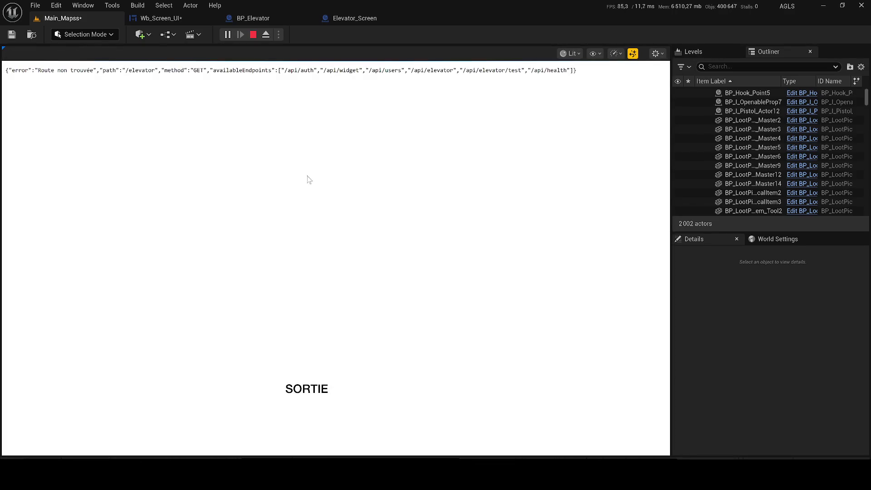
left_click(247, 18)
key("alt+Tab")
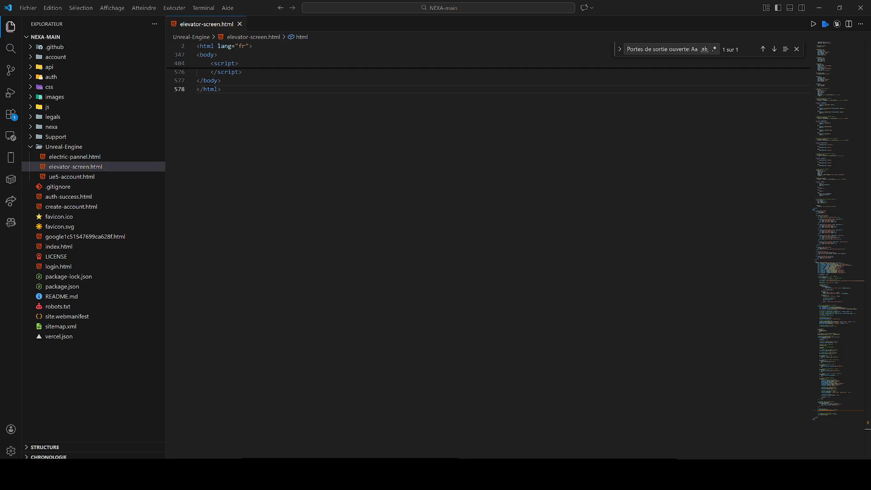
scroll(487, 227, "up", 10)
- Select all of elevator-screen.html's code and go back to Unreal Editor's running preview
left_click(249, 217)
key("ctrl+a")
left_click(249, 217)
key("ctrl+a")
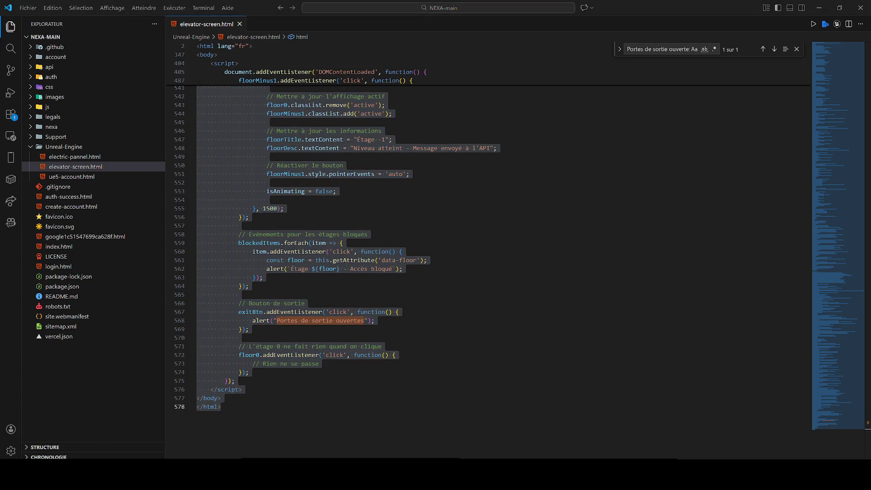
key("alt+Tab")
key("XF86AudioRaiseVolume")
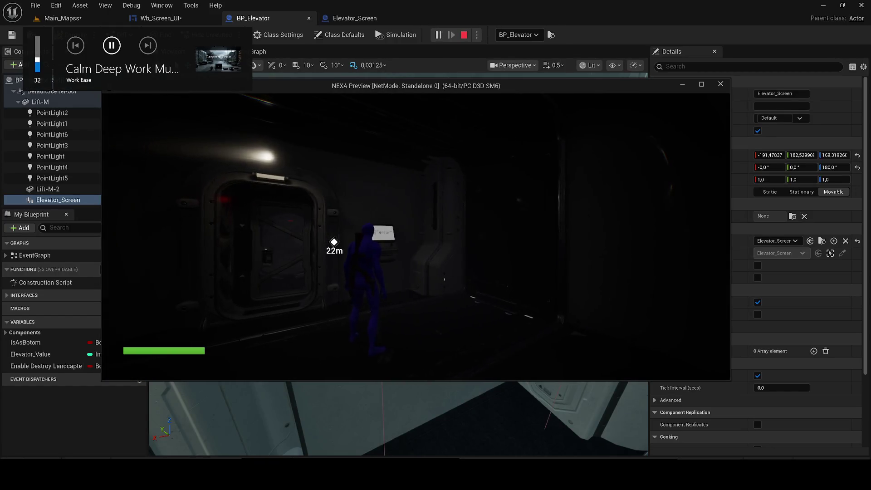
- Interact with the elevator screen, select its 'Route non trouvée' error text, then stop the preview
key("e")
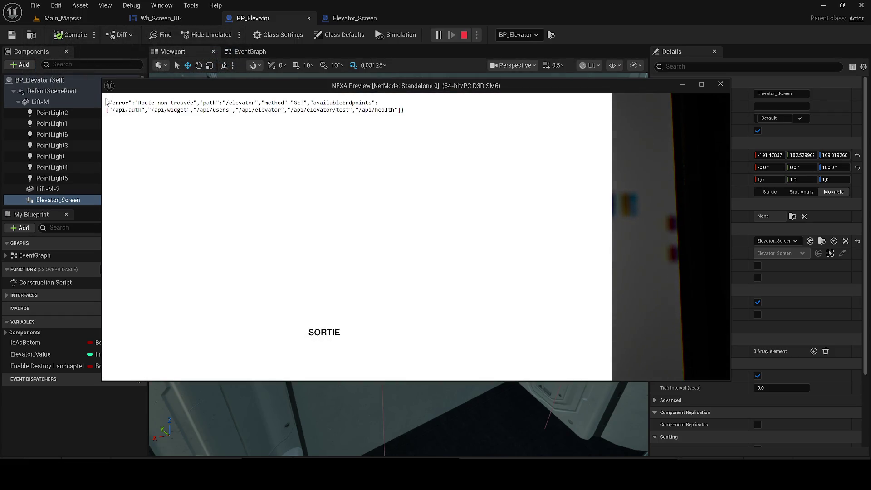
left_click_drag(109, 102, 446, 121)
key("alt+Tab")
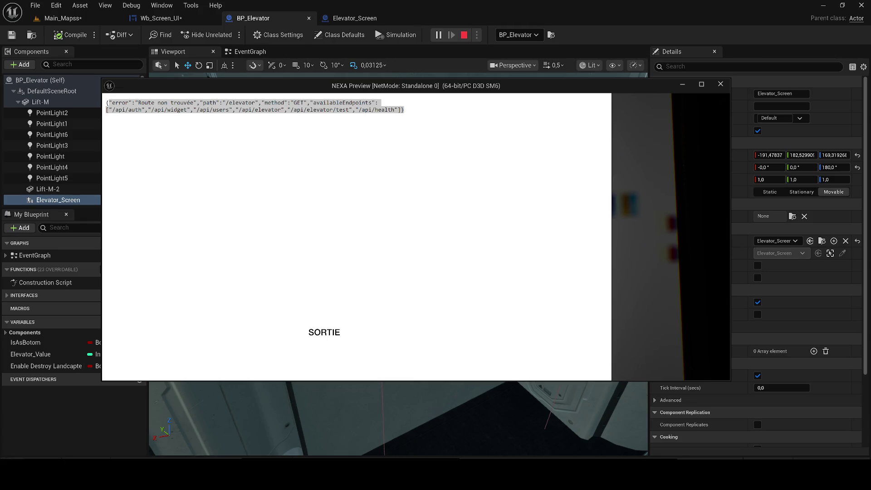
left_click(468, 36)
key("alt+Tab")
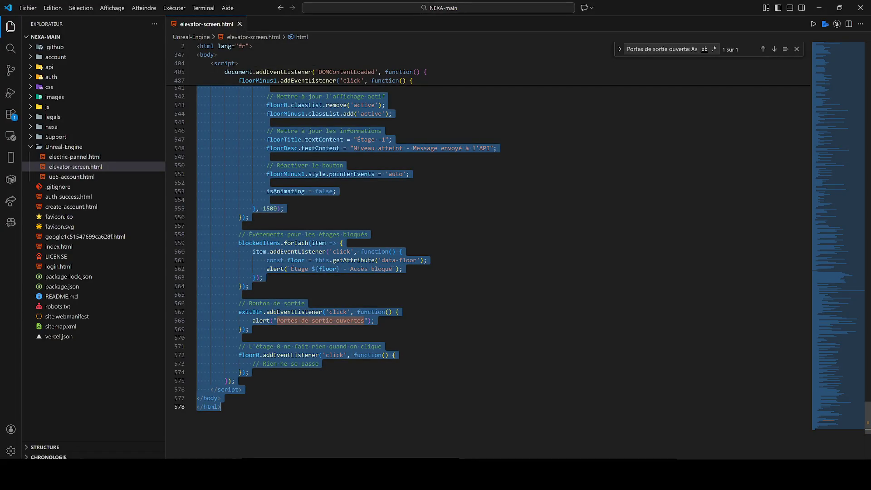
- Open and dismiss the context menu on the selected code in elevator-screen.html
right_click(501, 125)
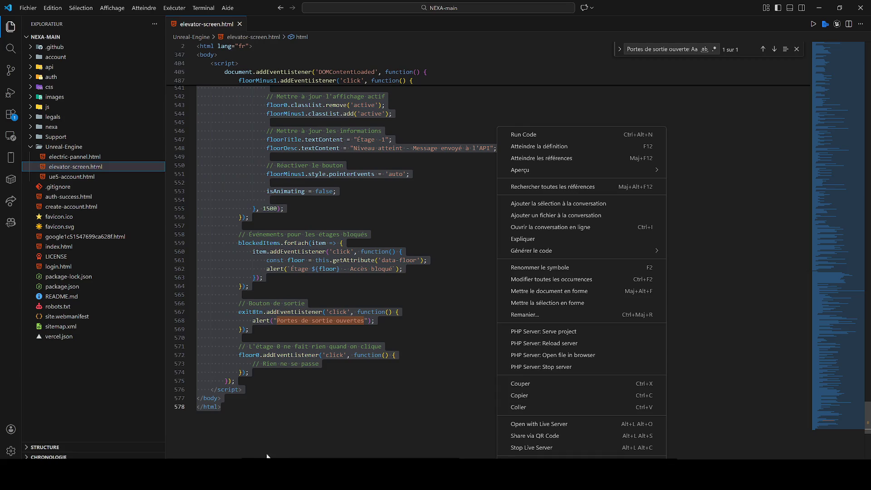
left_click(517, 432)
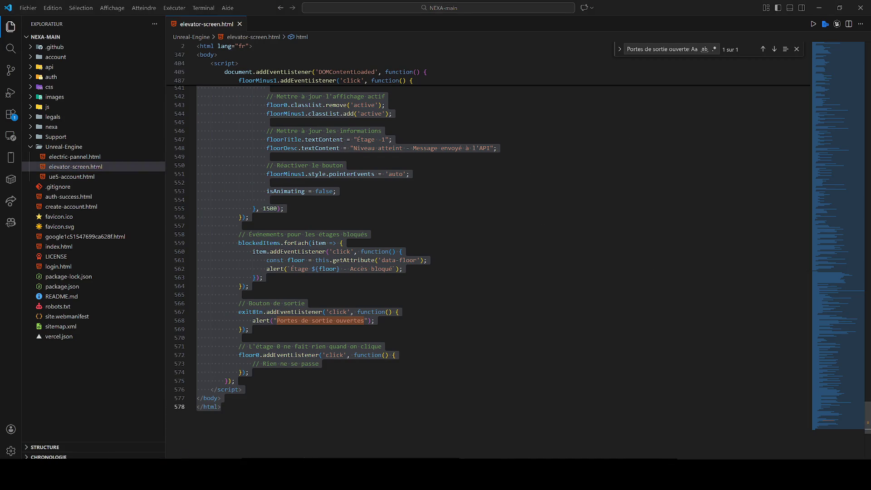
key("XF86AudioLowerVolume")
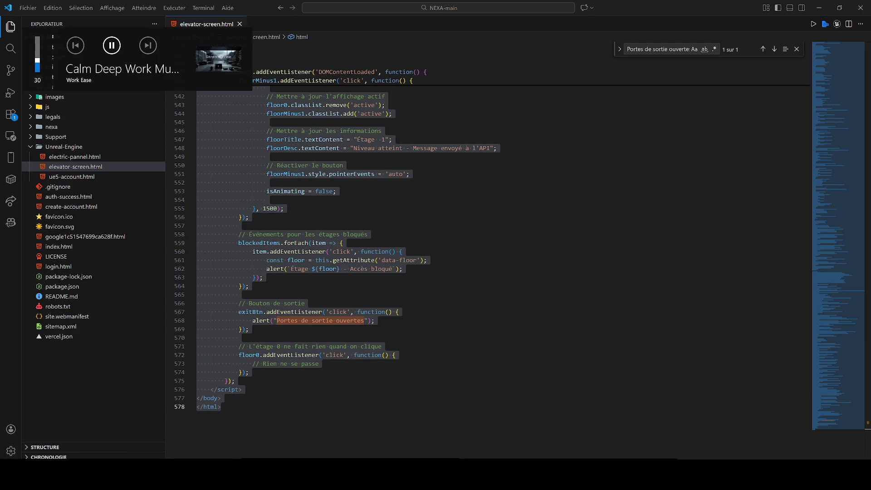
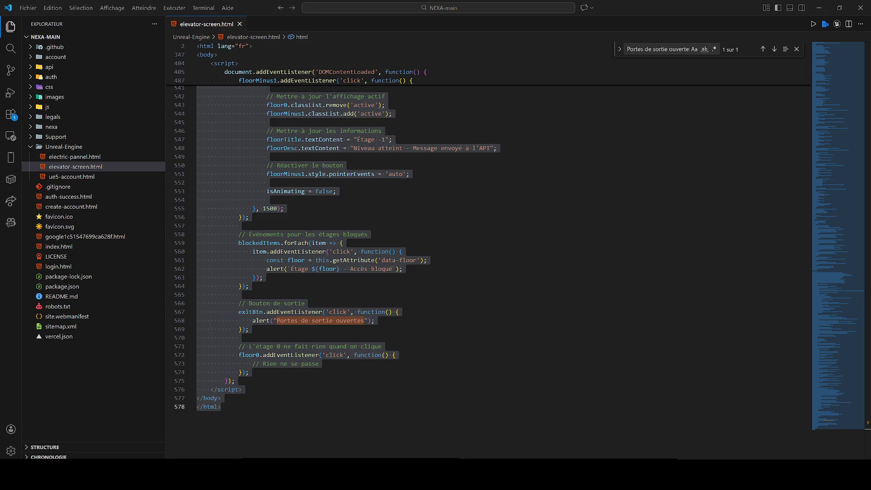
- Paste the new 428-line page code over the whole of elevator-screen.html
key("XF86AudioLowerVolume")
key("XF86AudioLowerVolume")
key("alt+Tab")
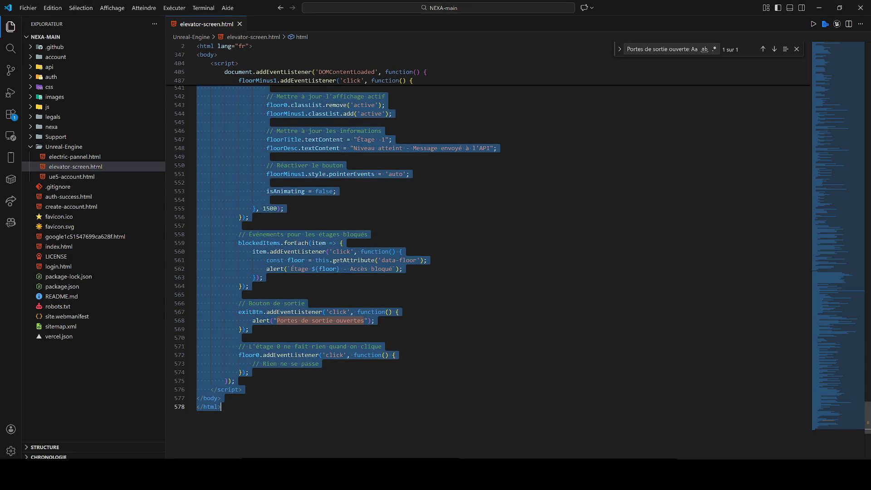
key("ctrl+v")
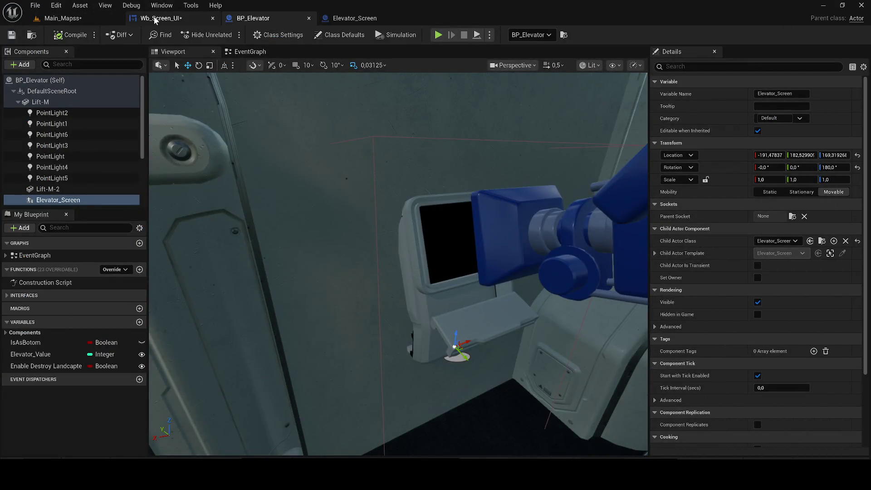
- Save the Wb_Screen_UI widget and level assets, then play Main_Maps to test the screen
left_click(161, 19)
key("ctrl+shift+s")
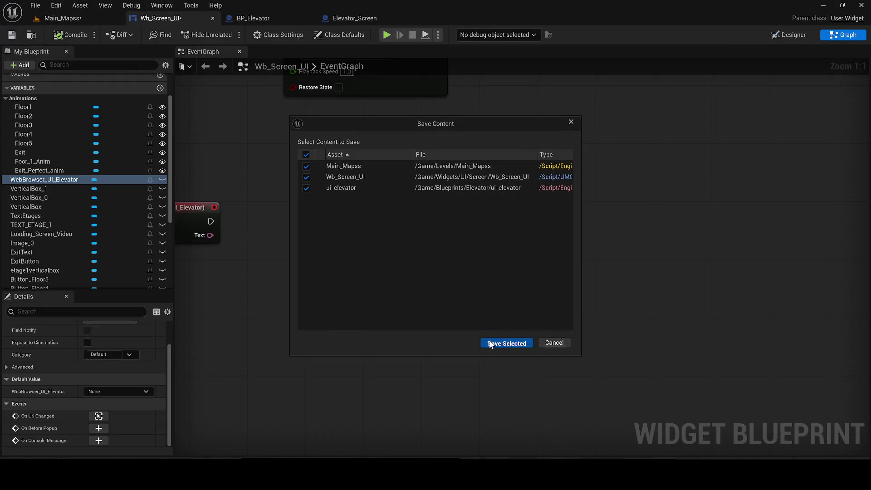
left_click(489, 339)
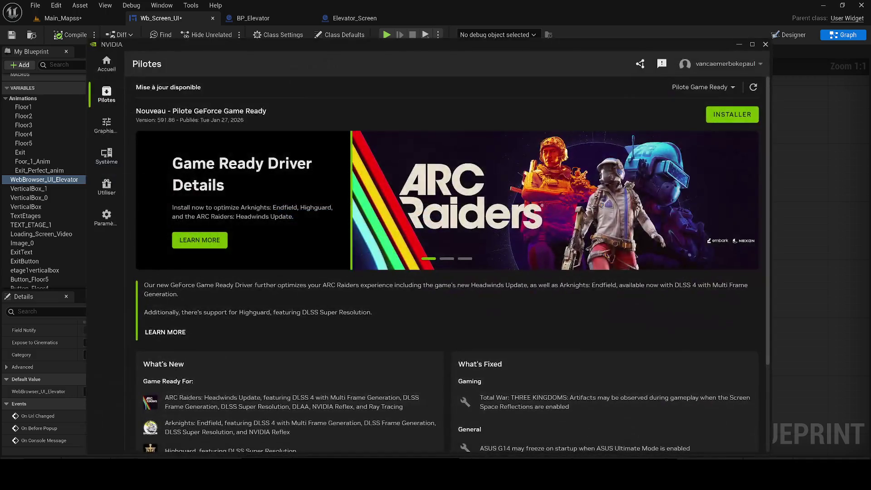
left_click(766, 44)
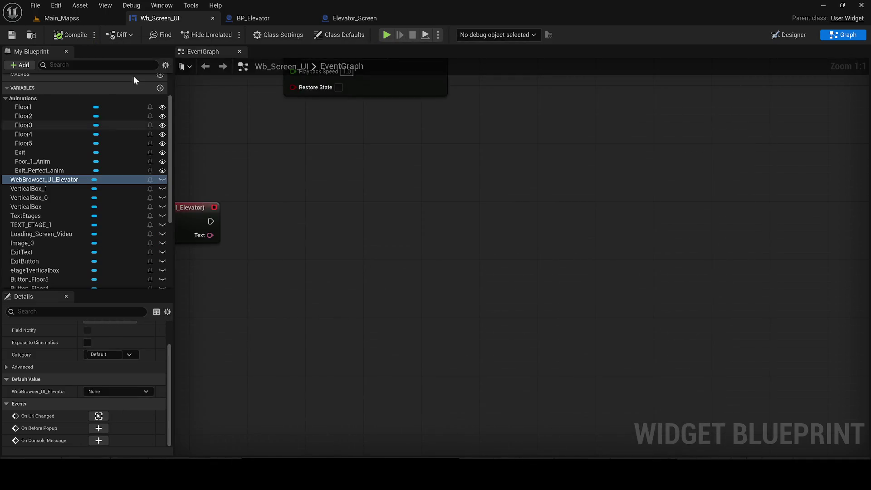
left_click(75, 19)
left_click(226, 34)
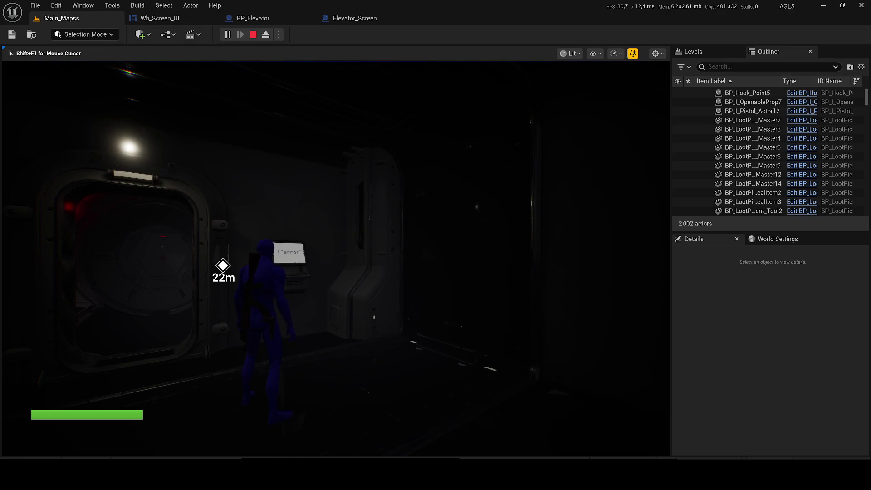
- Restart the play session several times to recheck the elevator screen's error message
key("Escape")
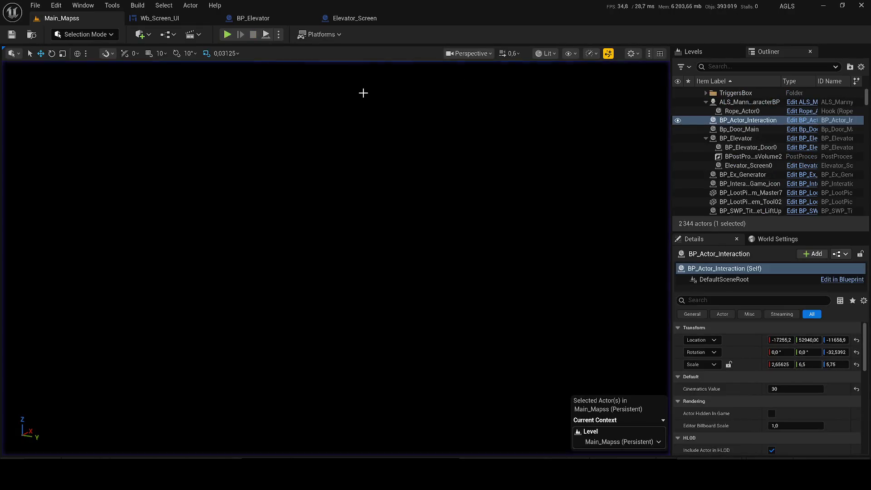
left_click(227, 34)
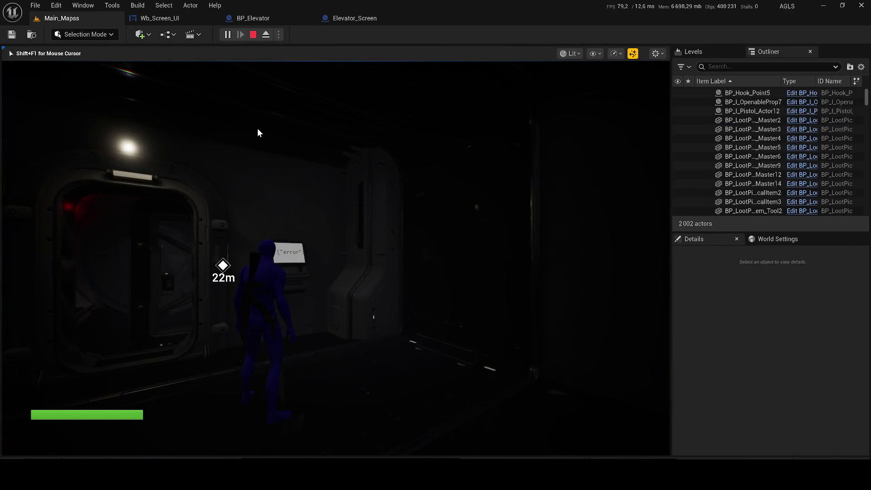
key("Escape")
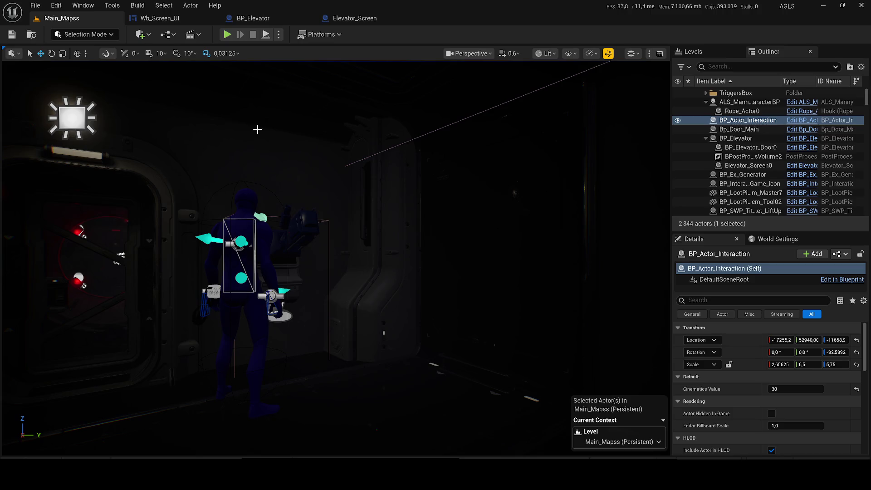
left_click(227, 34)
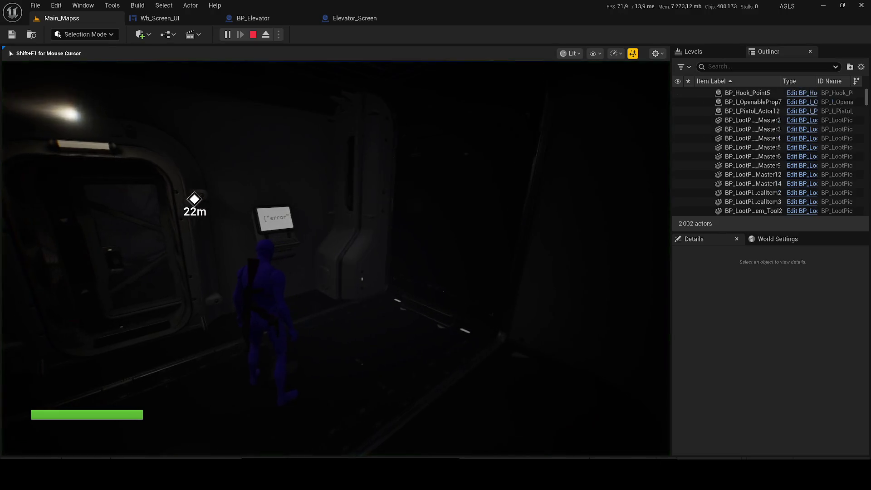
key("Escape")
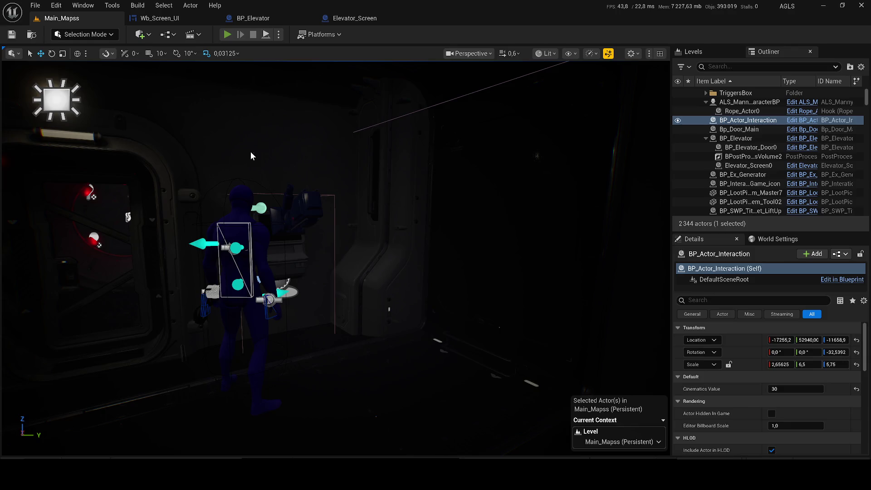
key("alt+p")
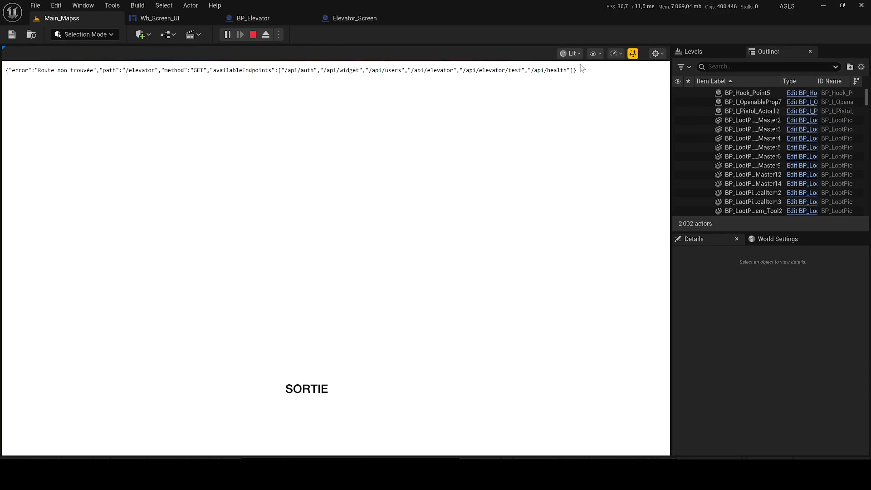
- Copy the JSON error message shown on the elevator screen
mouse_move(576, 71)
left_mouse_down()
mouse_move(73, 71)
mouse_move(59, 35)
left_mouse_up()
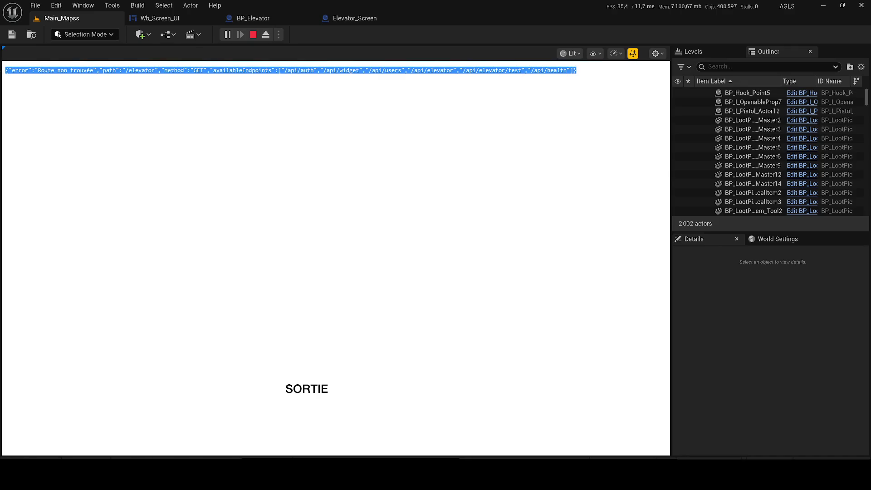
right_click(59, 71)
left_click(47, 10)
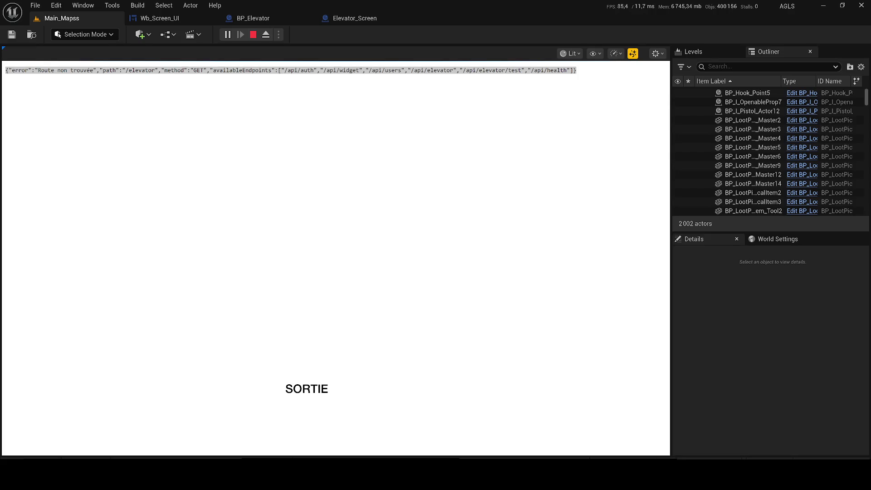
- Stop the play session and search elevator-screen.html in VS Code for 'api'
left_click(253, 35)
left_click(227, 34)
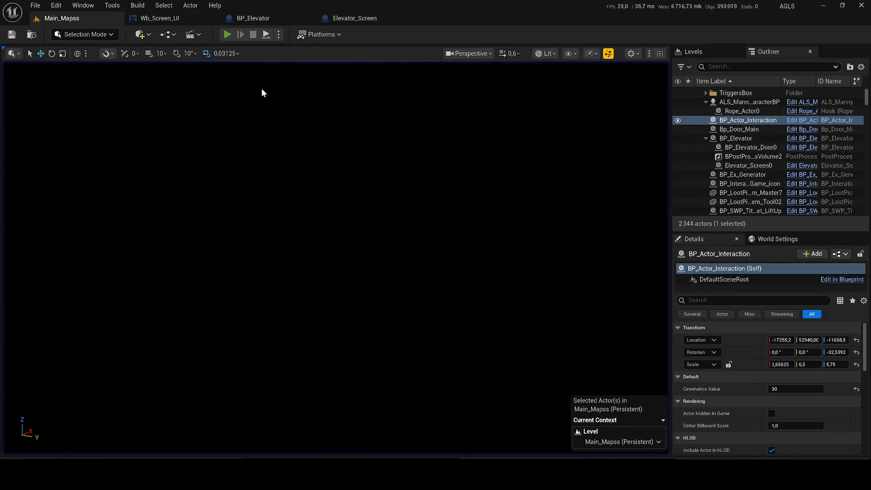
key("Escape")
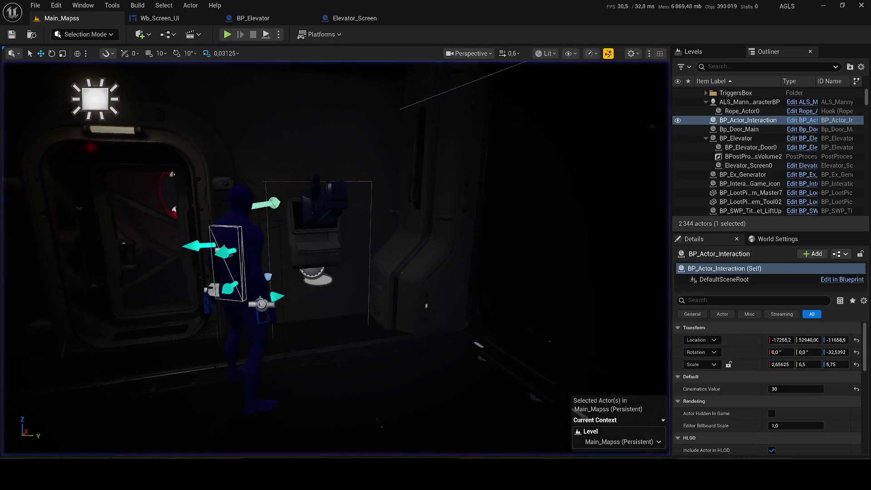
key("alt+Tab")
key("ctrl+f")
type("api")
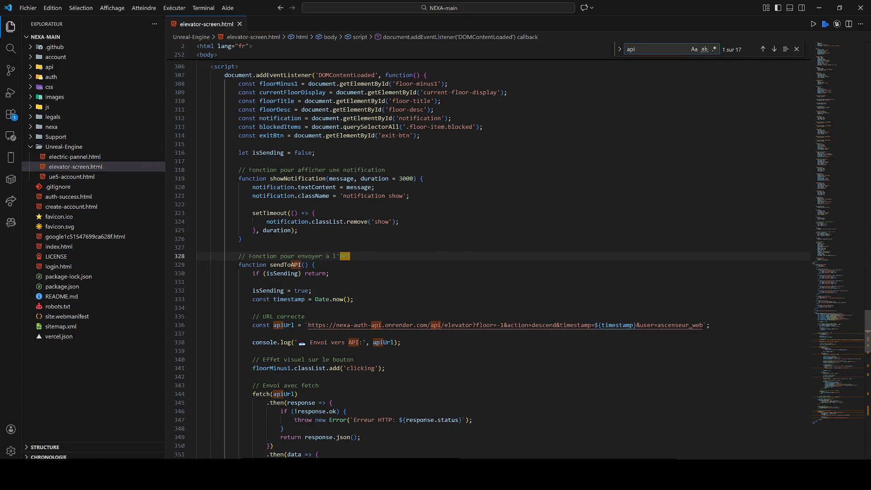
- Step through the 'api' matches to the apiUrl definition on line 336
key("Return")
key("Return")
key("Return")
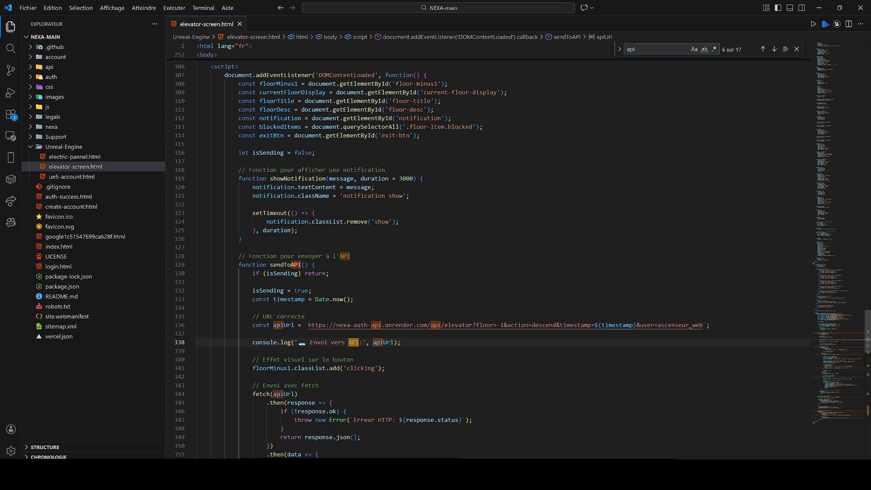
key("Return")
left_click(442, 327)
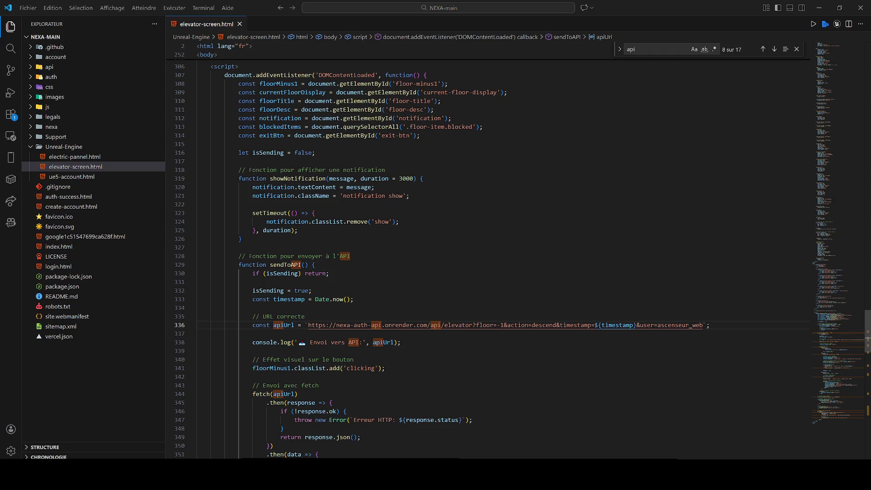
key("super")
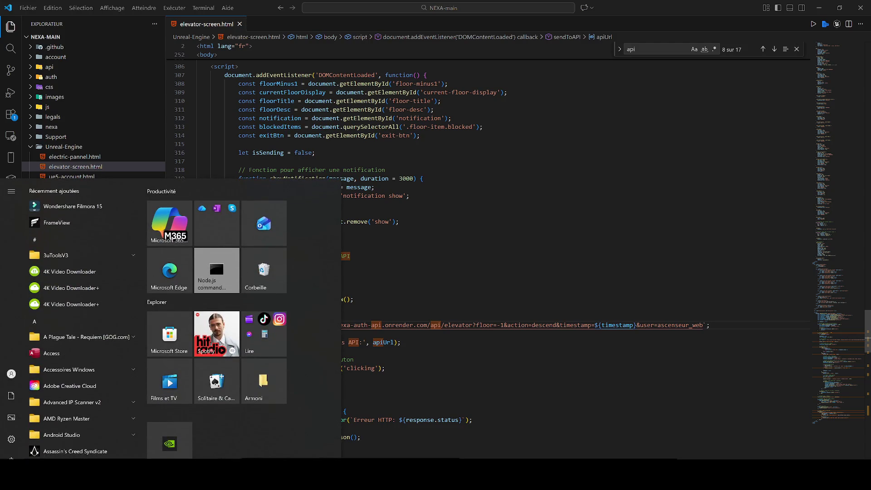
- Open the Node.js command prompt from the Start menu
left_click(216, 255)
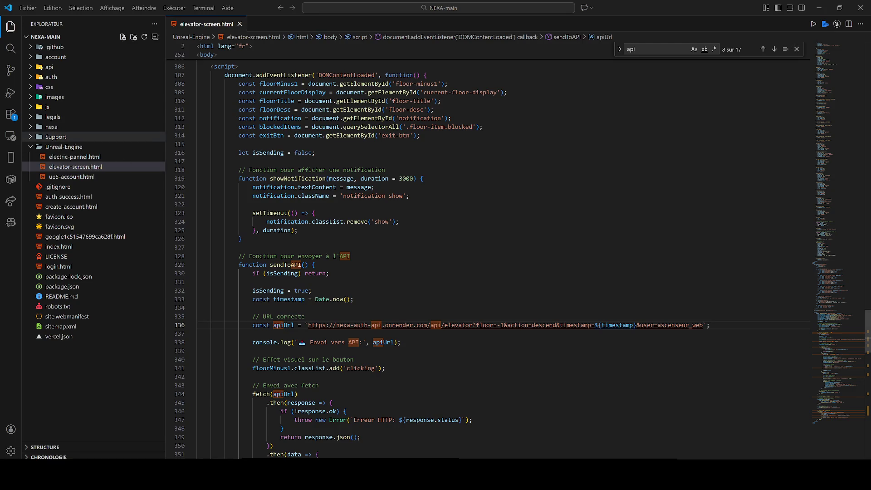
- Paste the updated code over elevator-screen.html, select the whole file, and return to Unreal
left_click(329, 273)
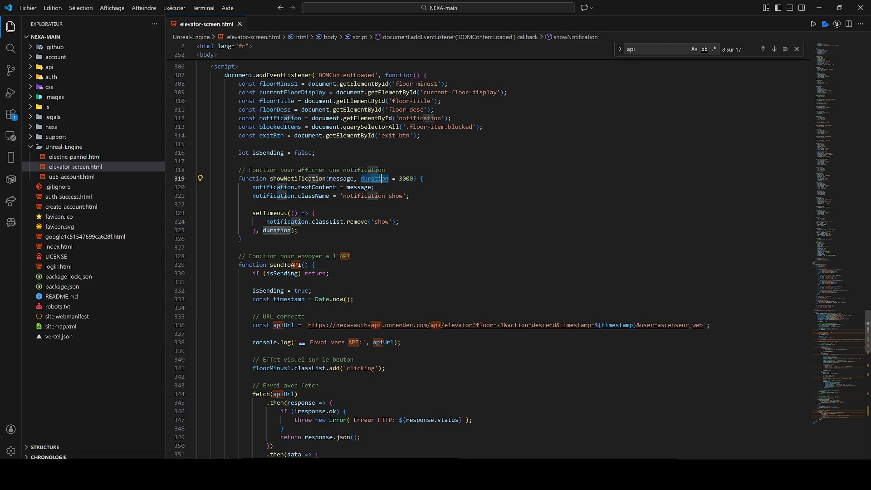
key("ctrl+a")
key("ctrl+v")
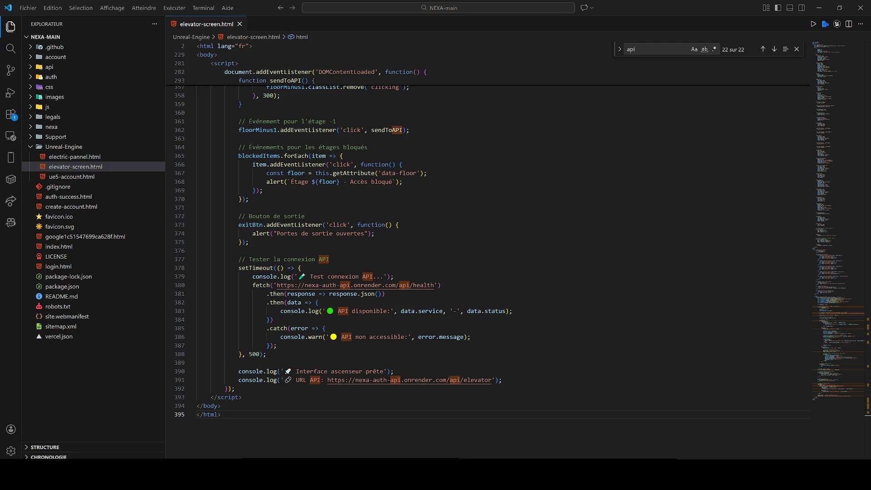
key("ctrl+a")
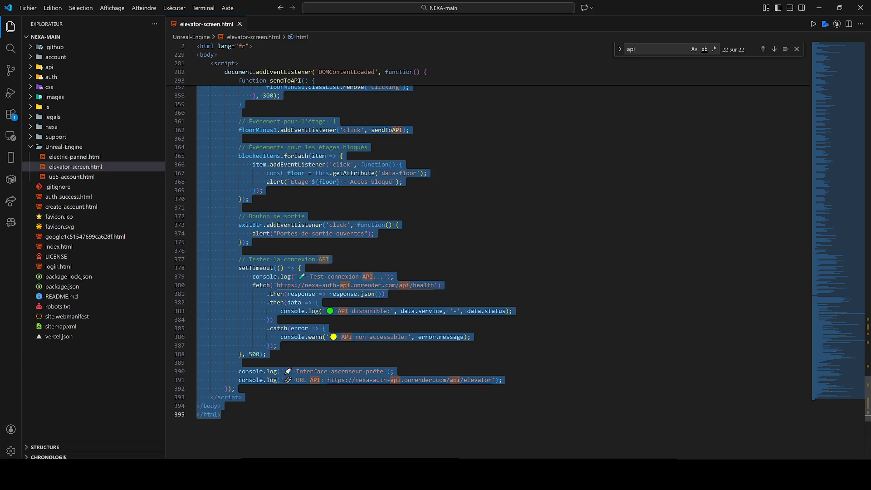
key("Right")
key("ctrl+a")
key("alt+Tab")
key("alt+Tab")
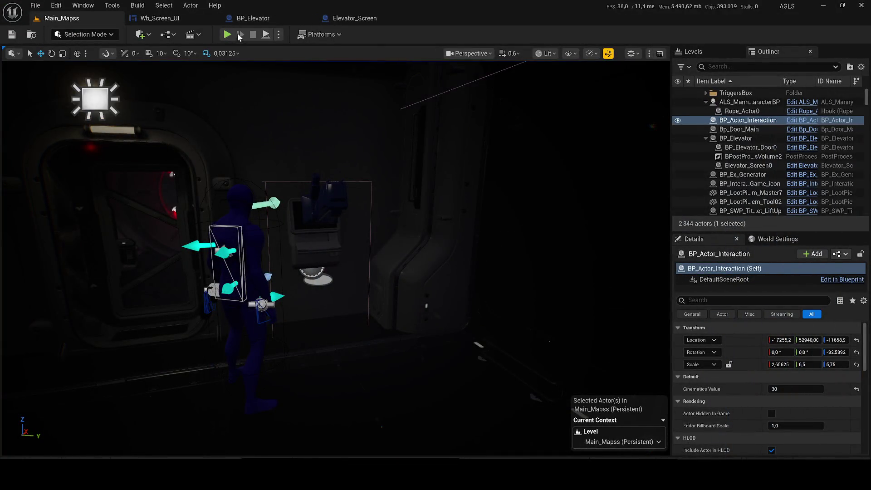
key("alt+p")
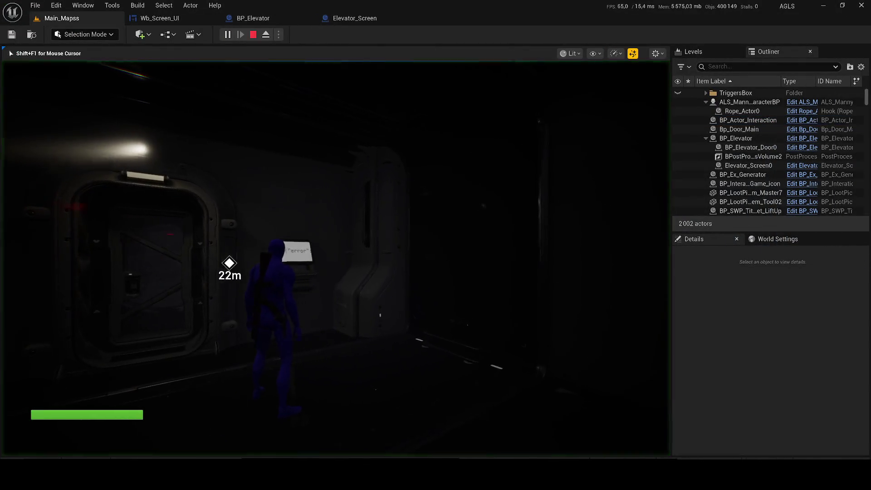
key("Escape")
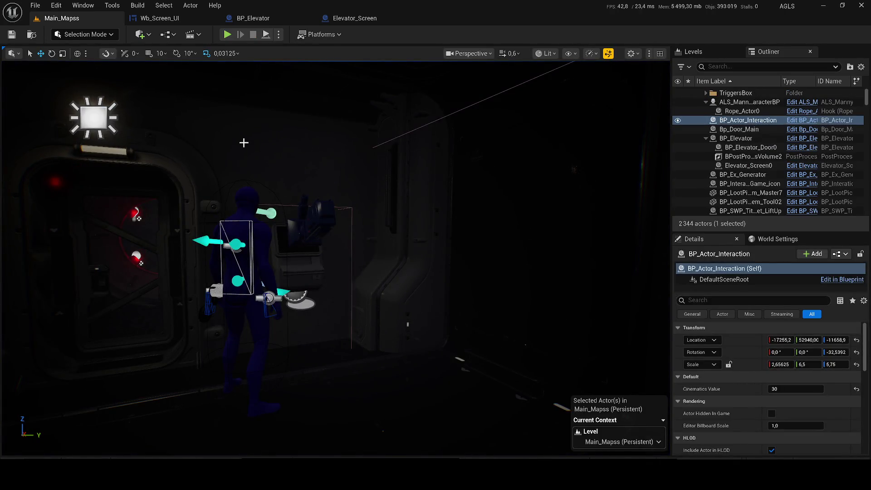